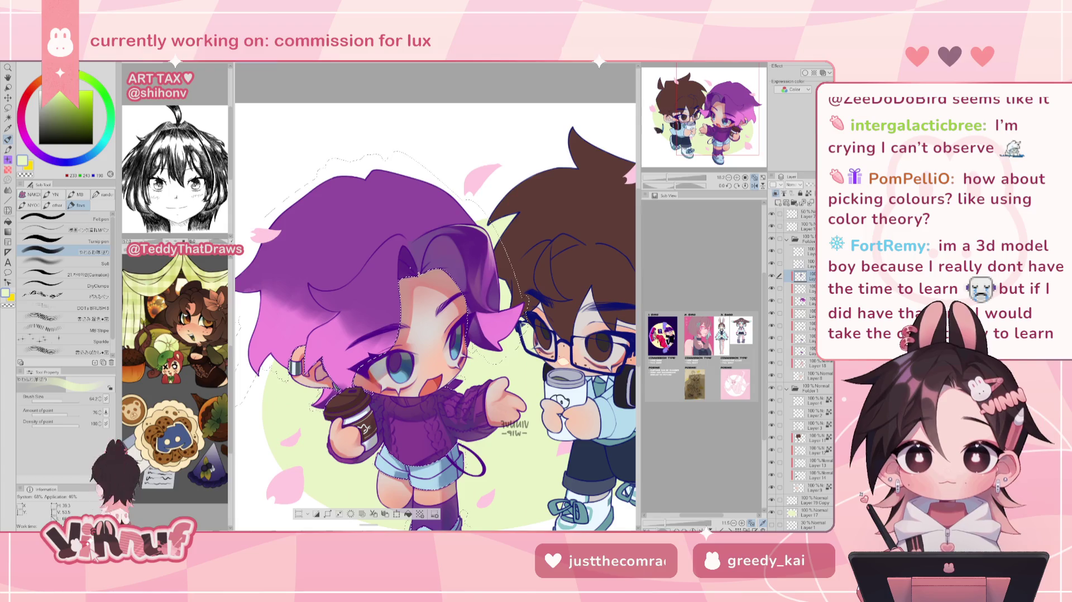
- Zoom in on the two chibi characters and sample the hair's dark purple
left_click_drag(435, 313, 442, 304)
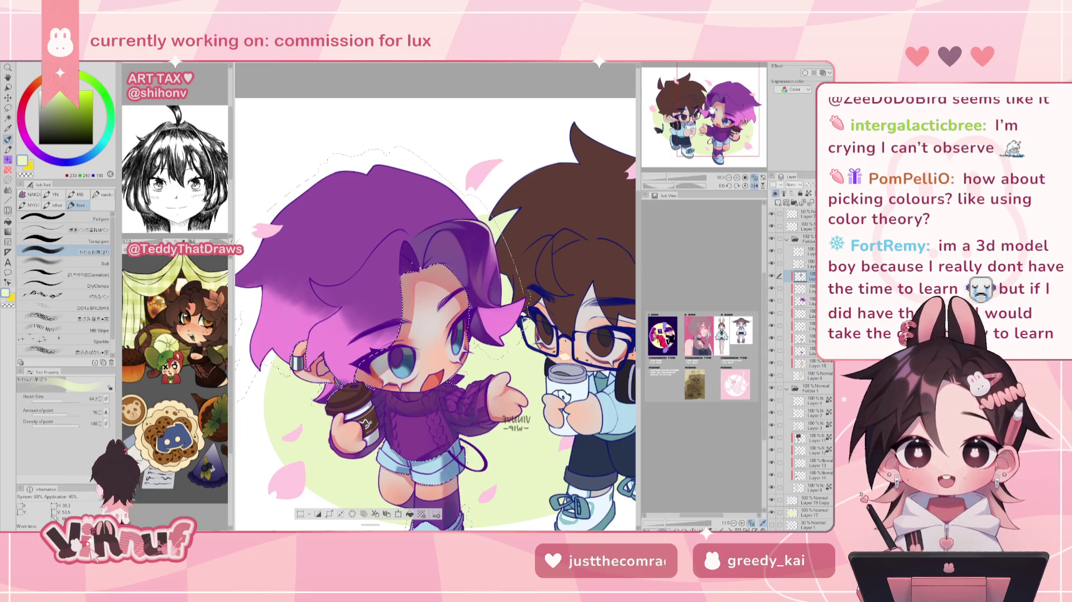
left_click_drag(667, 179, 679, 177)
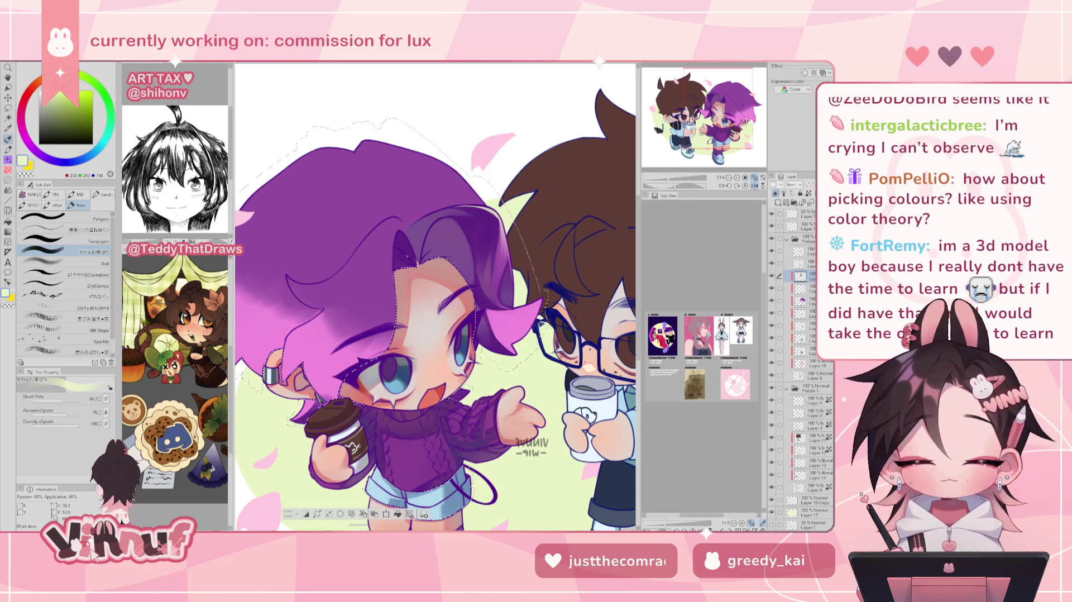
left_click(488, 219, "alt")
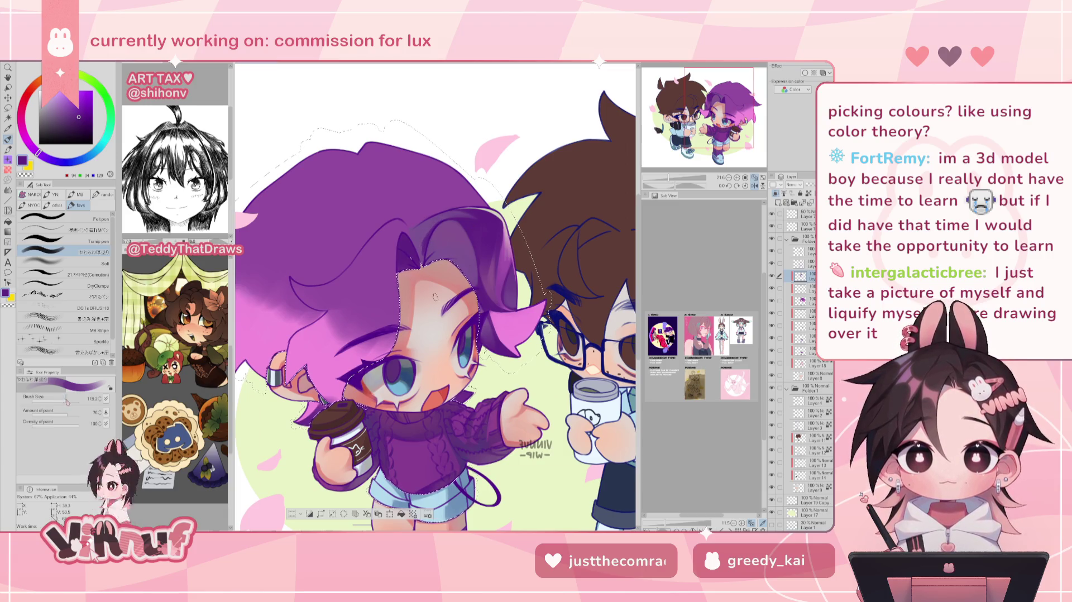
- Mirror and tilt the canvas about 27 degrees to check the hair, restore it upright, and pick light pink
key("h")
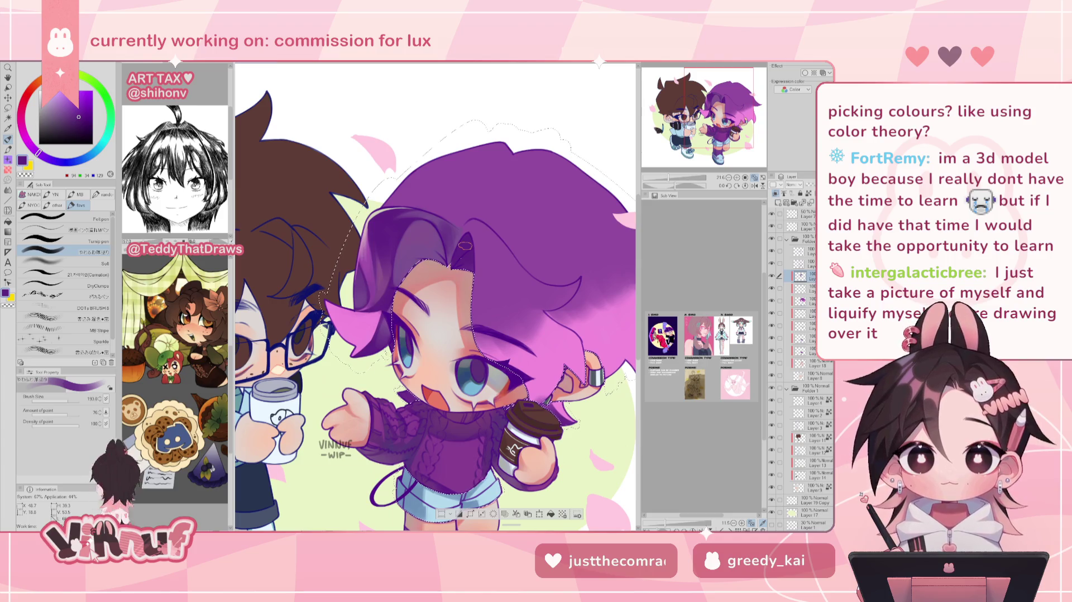
left_click_drag(466, 245, 744, 187)
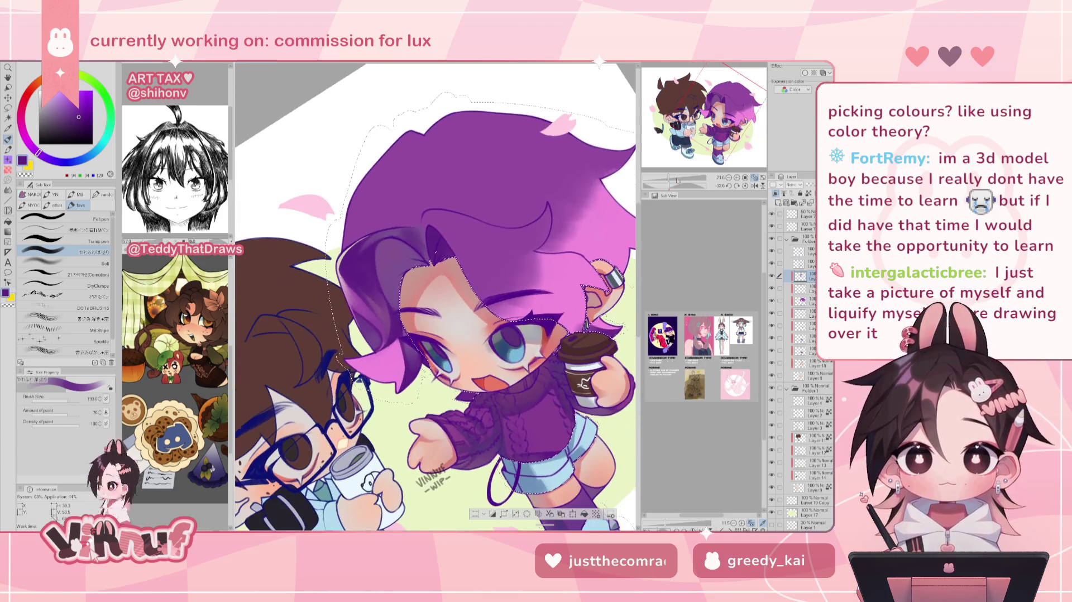
left_click(744, 186)
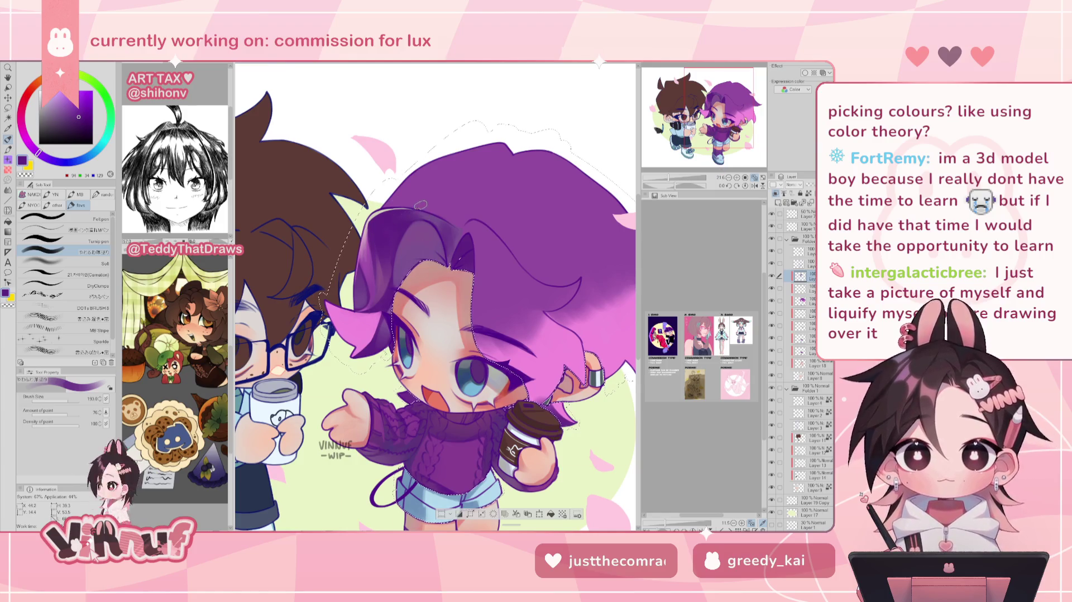
left_click(755, 185)
left_click_drag(674, 185, 655, 187)
key("bracketleft")
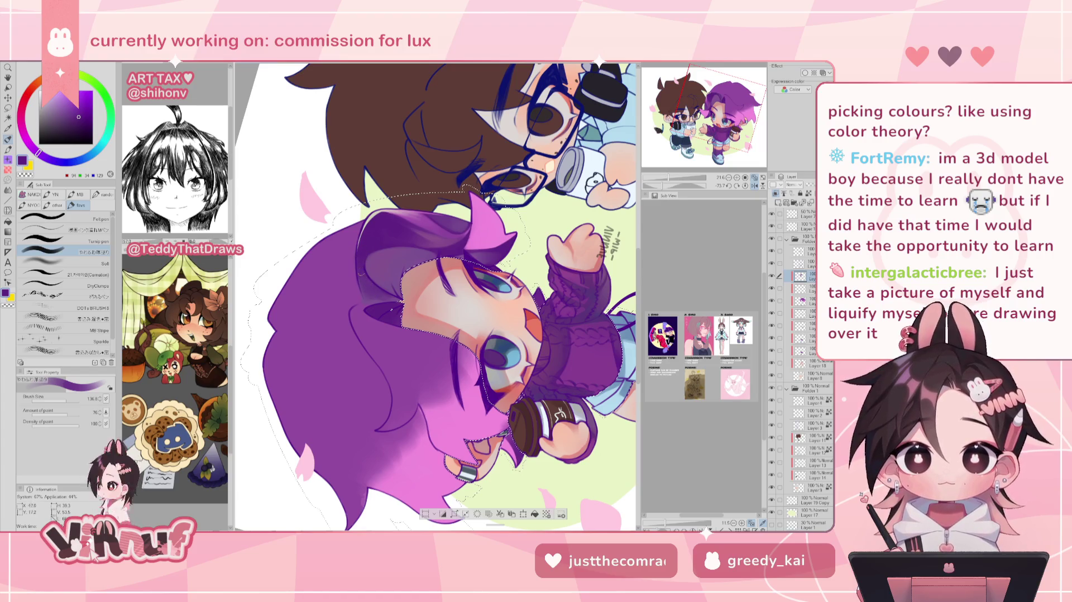
left_click(753, 186)
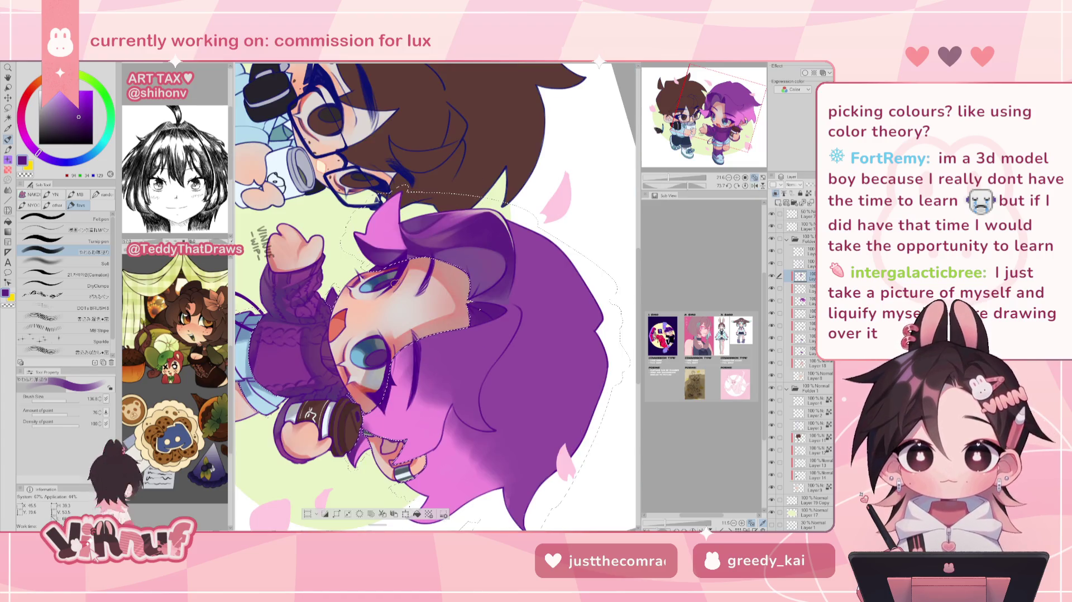
left_click(746, 186)
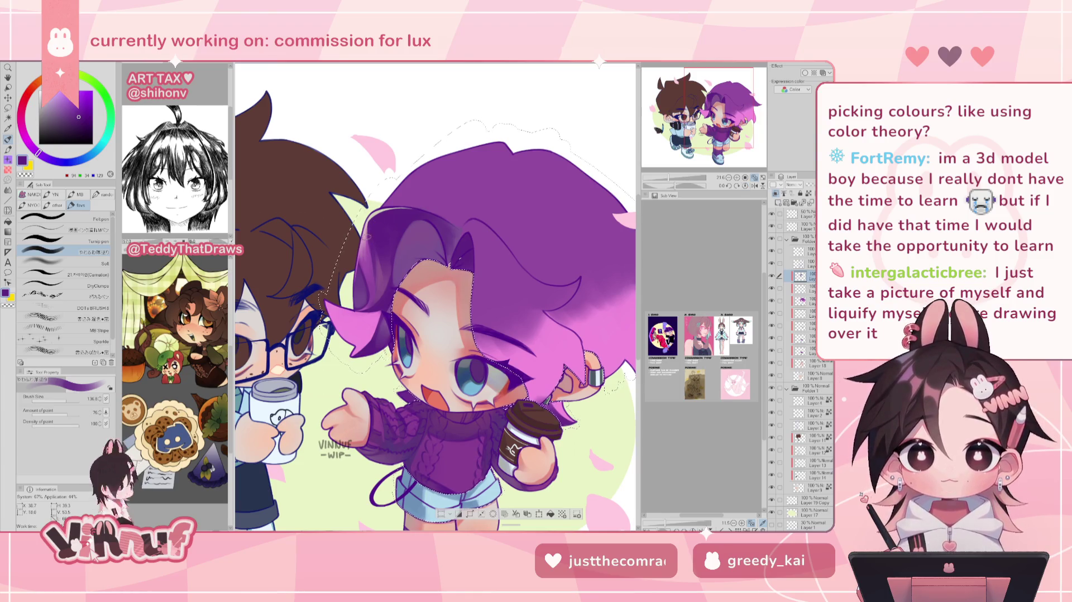
left_click(364, 249, "alt")
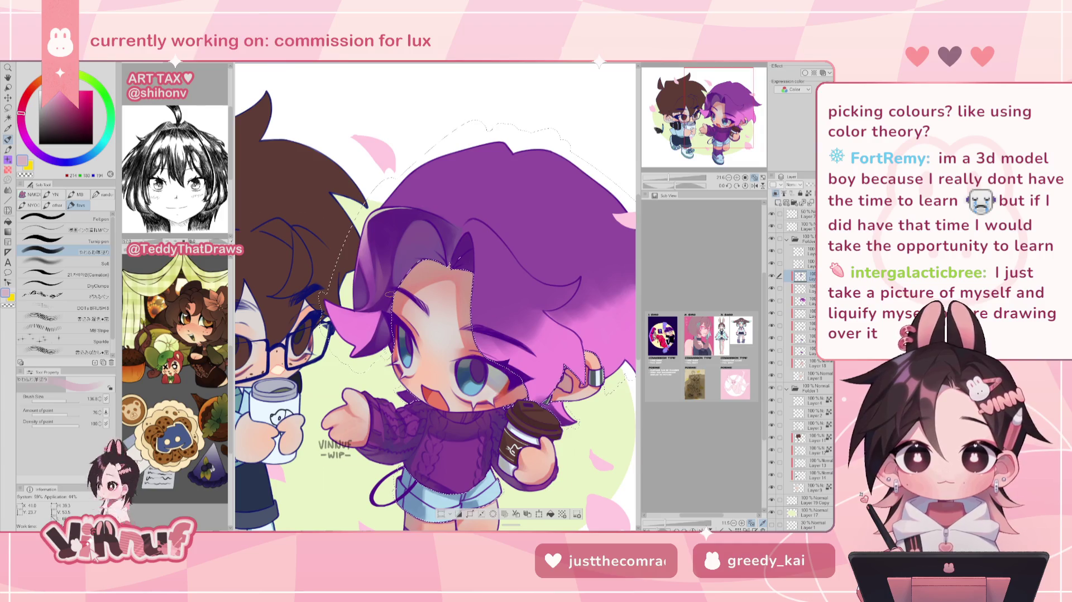
- Go from dark purple to a lighter mauve painting colour and unmirror the canvas
left_click(401, 217, "alt")
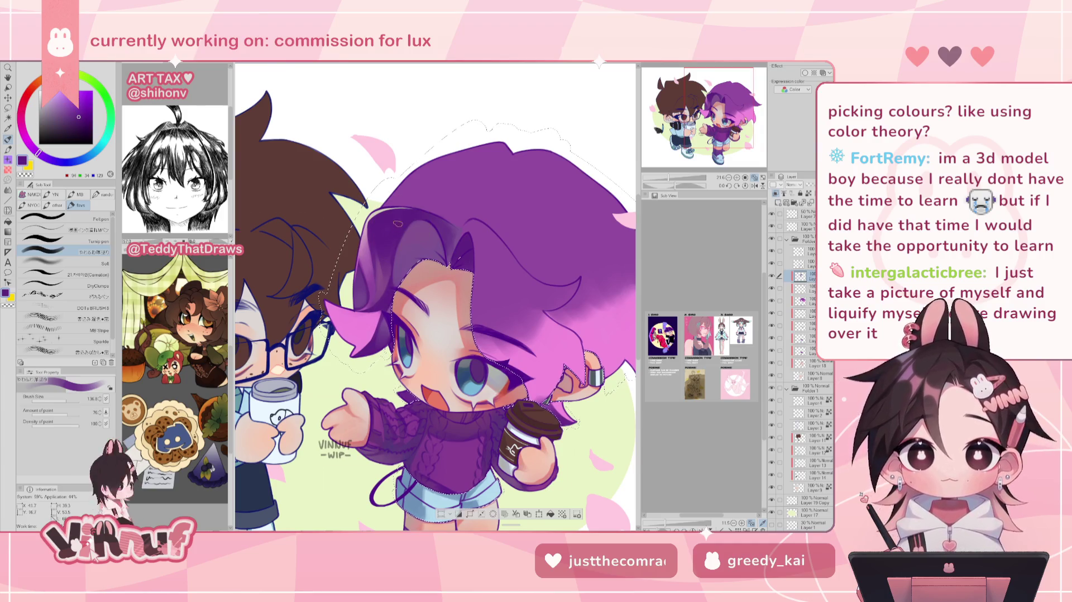
left_click(398, 205, "alt")
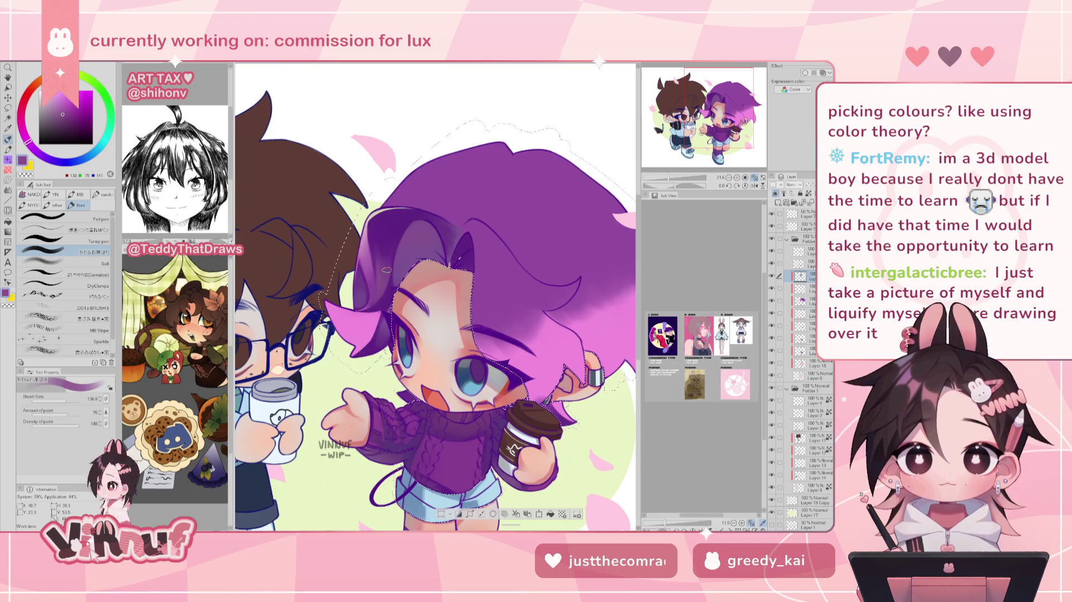
key("h")
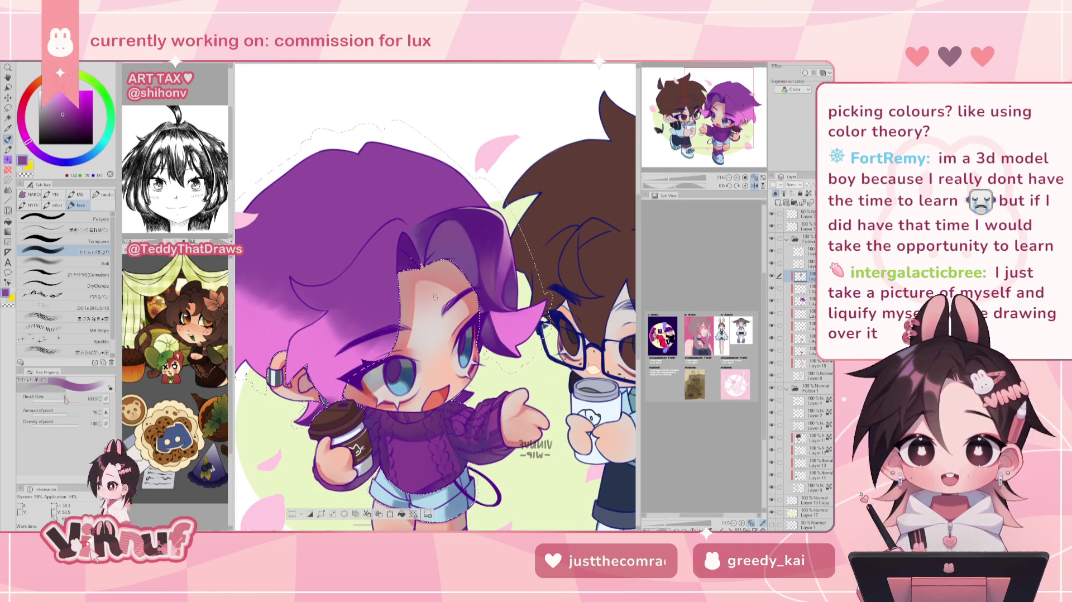
- Pick a darker purple while mirror-checking, and set the brush size to about 137
key("h")
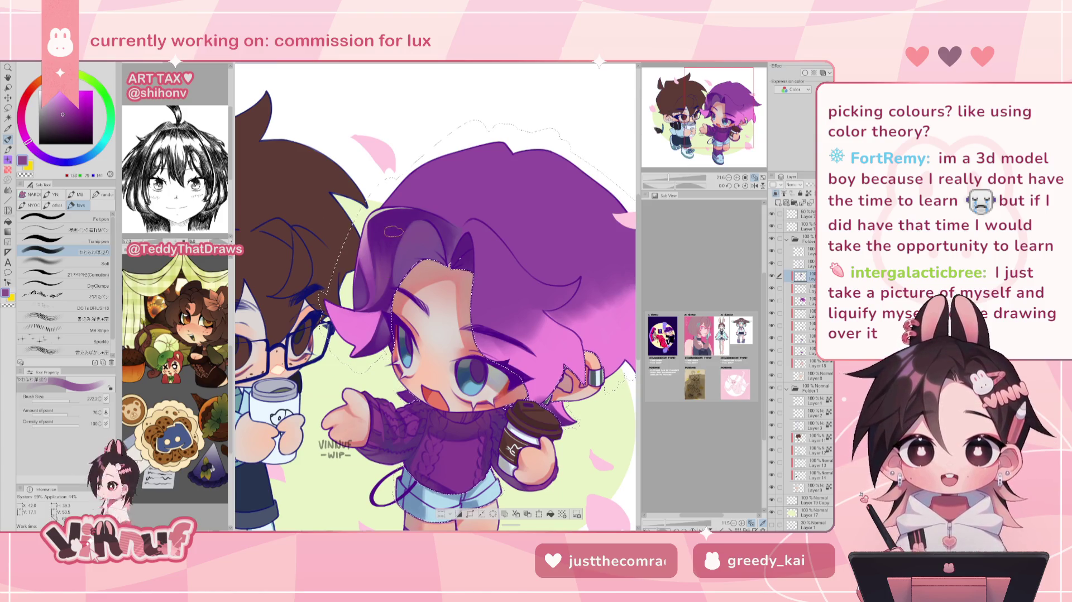
left_click(392, 220, "alt")
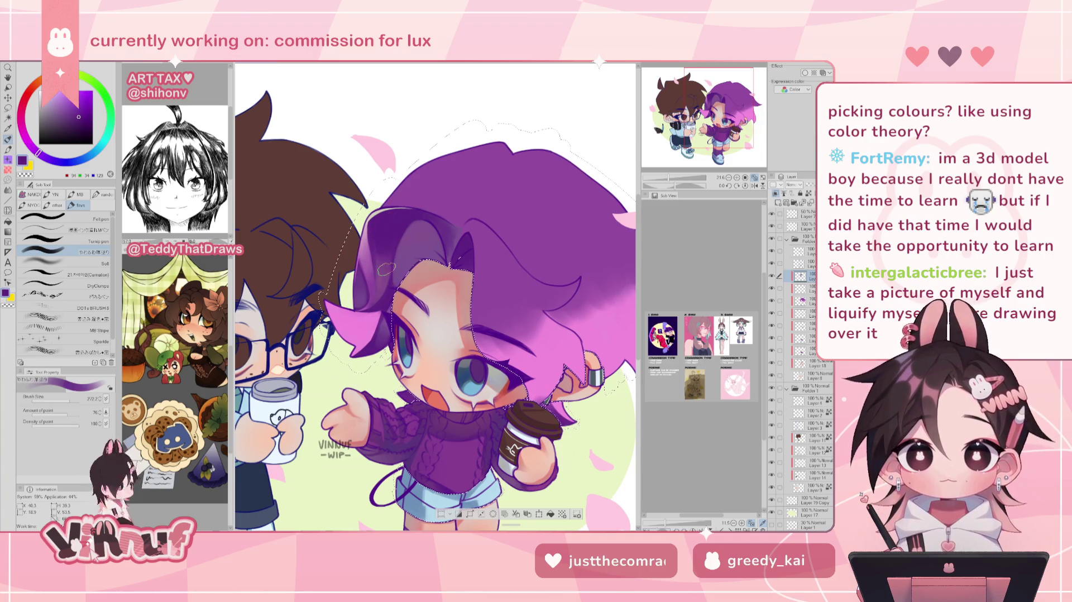
key("h")
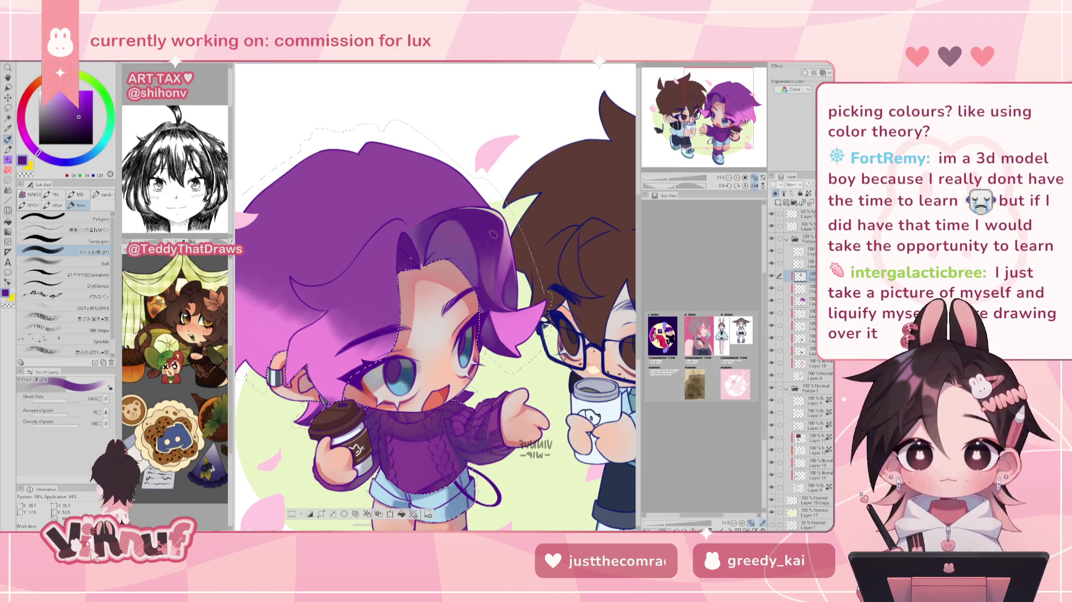
key("bracketright")
key("bracketright")
key("bracketright")
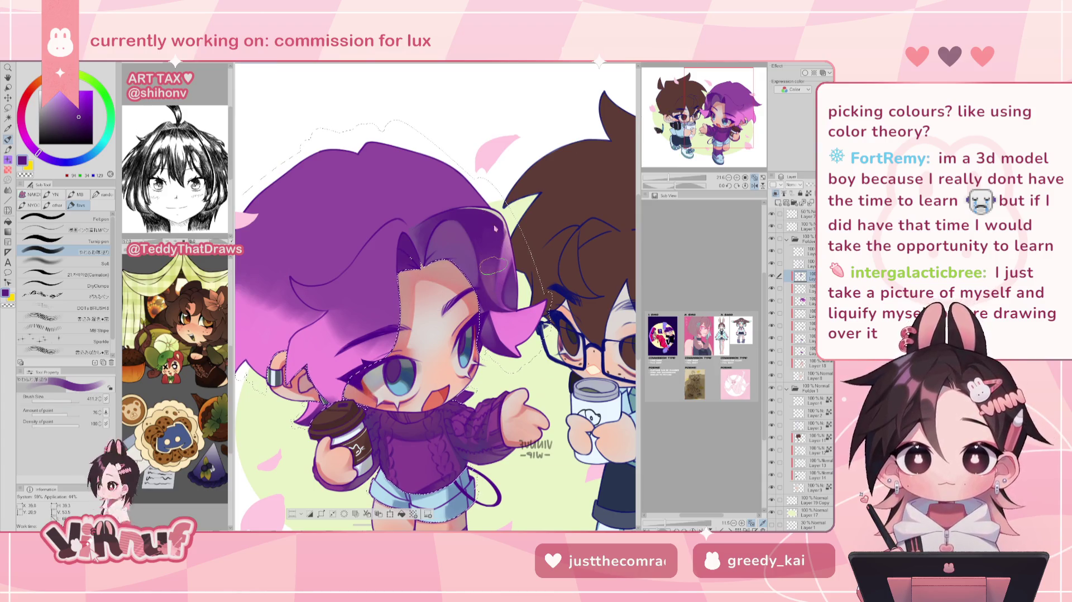
left_click(73, 397)
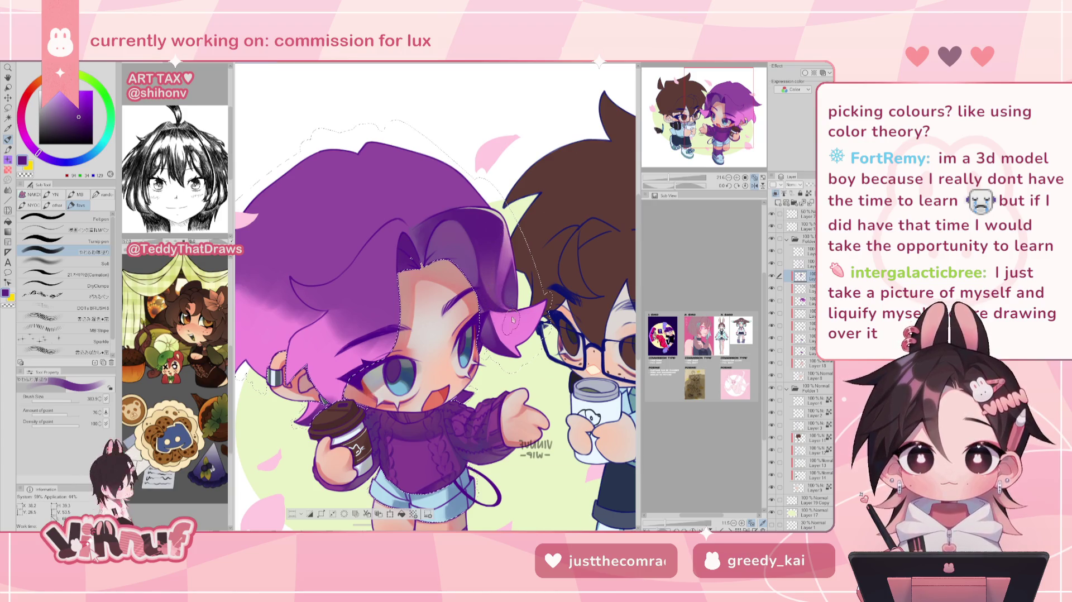
left_click_drag(510, 321, 494, 286)
- Sample a darker purple from the hair and mirror the canvas view
left_click(494, 287, "alt")
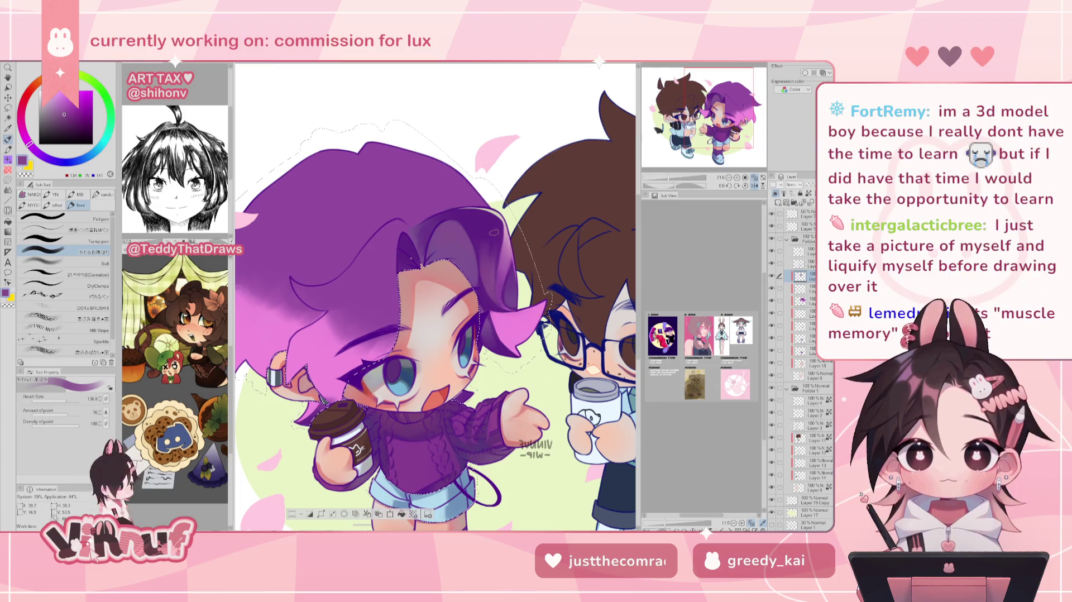
left_click(489, 234, "alt")
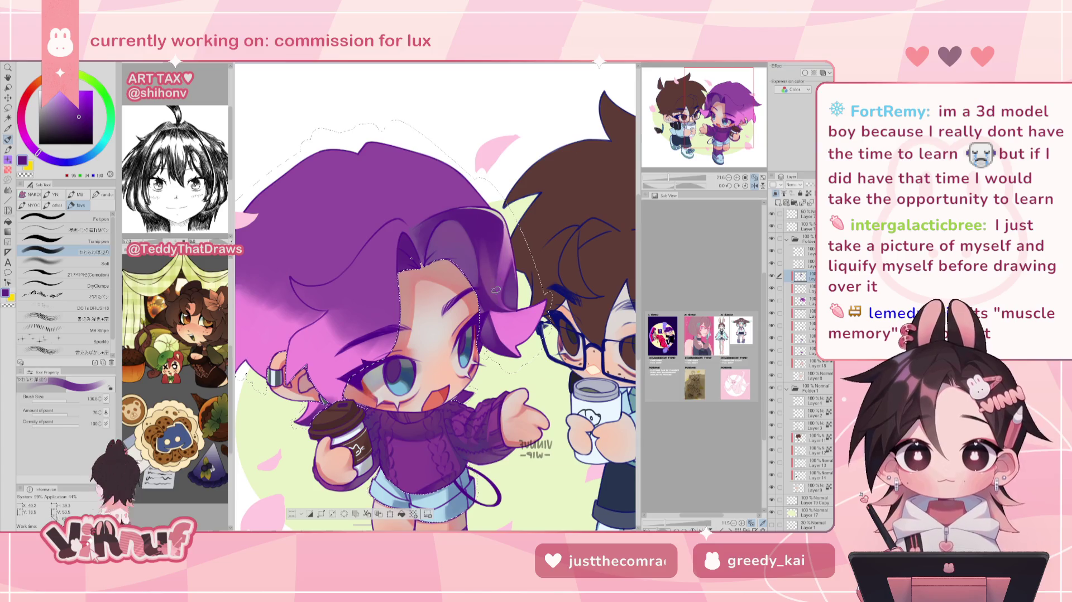
key("h")
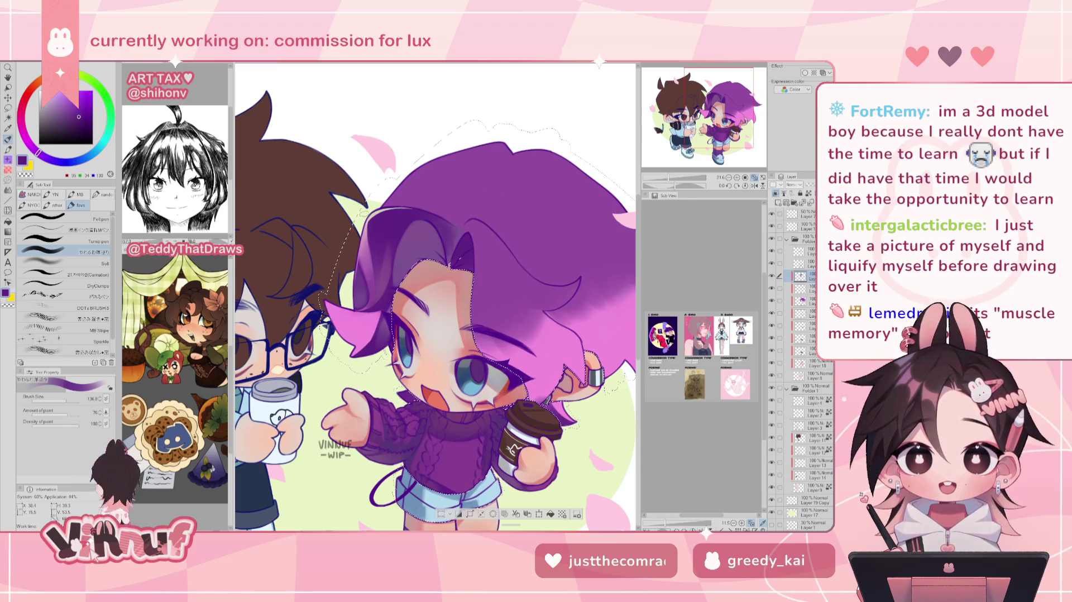
- Sample a hair purple, halve the brush size, and mirror-check the canvas
key("h")
left_click(505, 288, "alt")
key("bracketleft")
key("bracketleft")
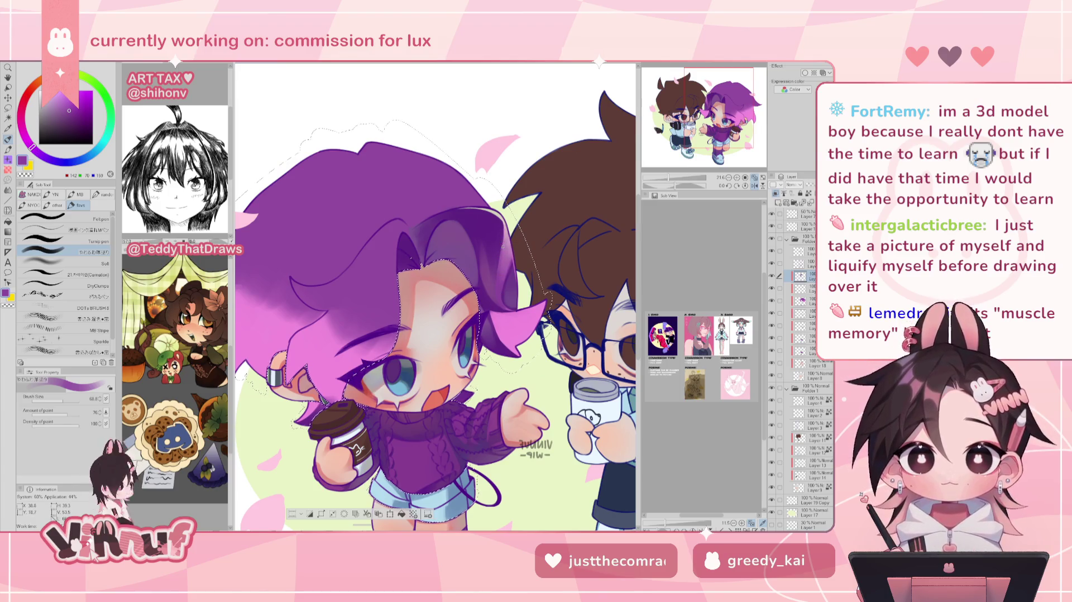
key("h")
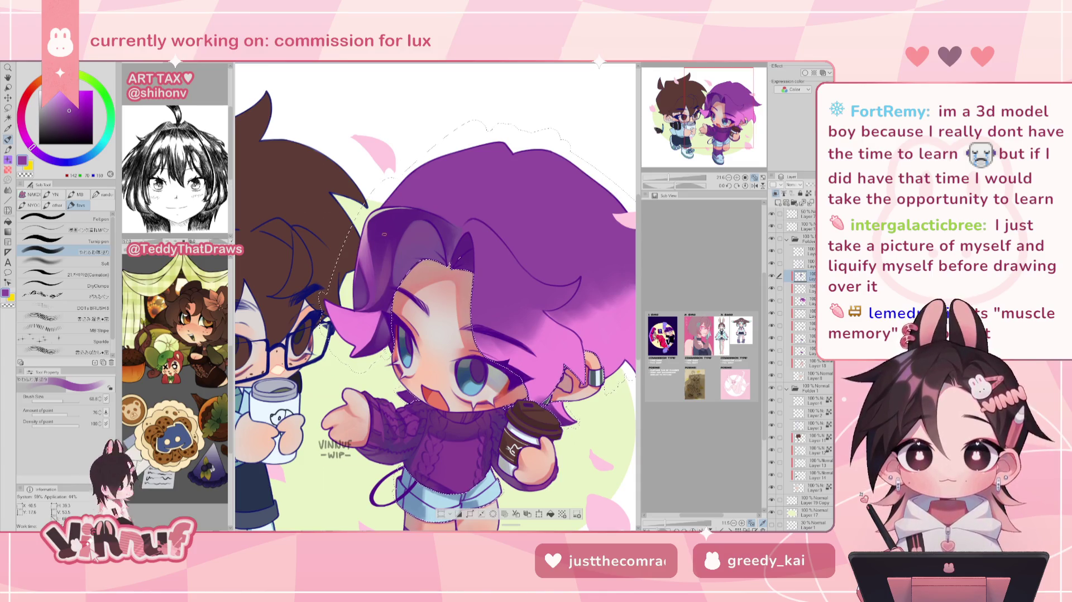
- Toggle the hair shading layer off and on, then set a muted purple with a larger brush
left_click(771, 275)
left_click(771, 276)
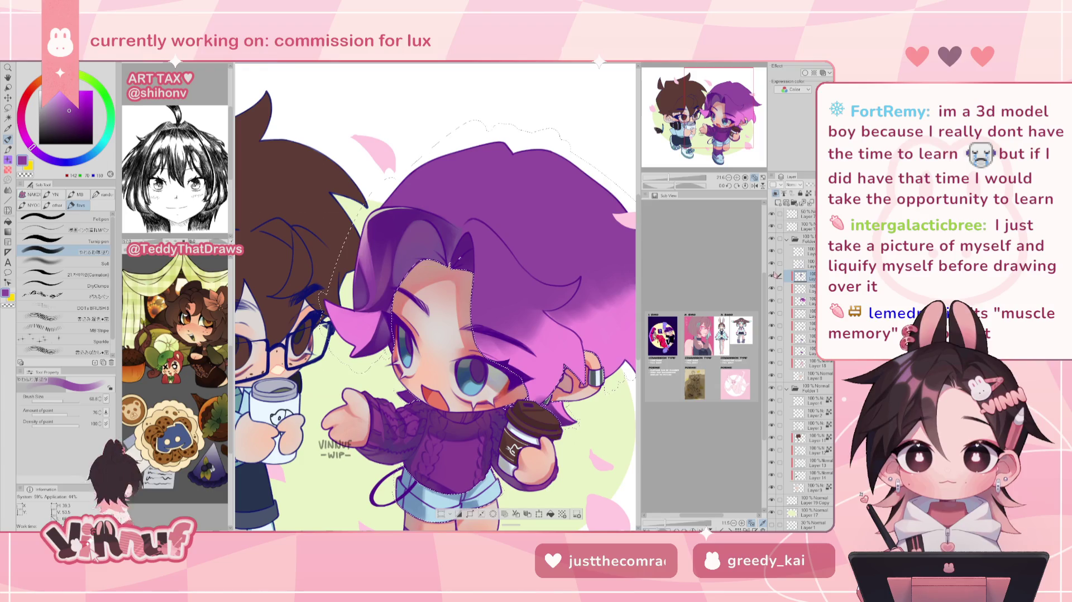
left_click(378, 279, "alt")
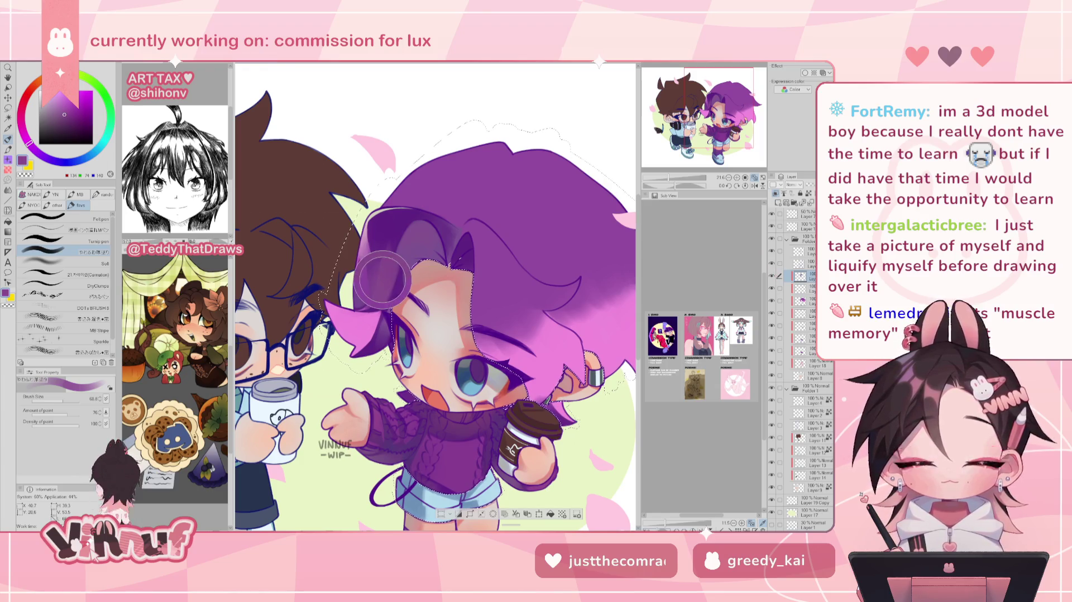
left_click(71, 398)
left_click(754, 185)
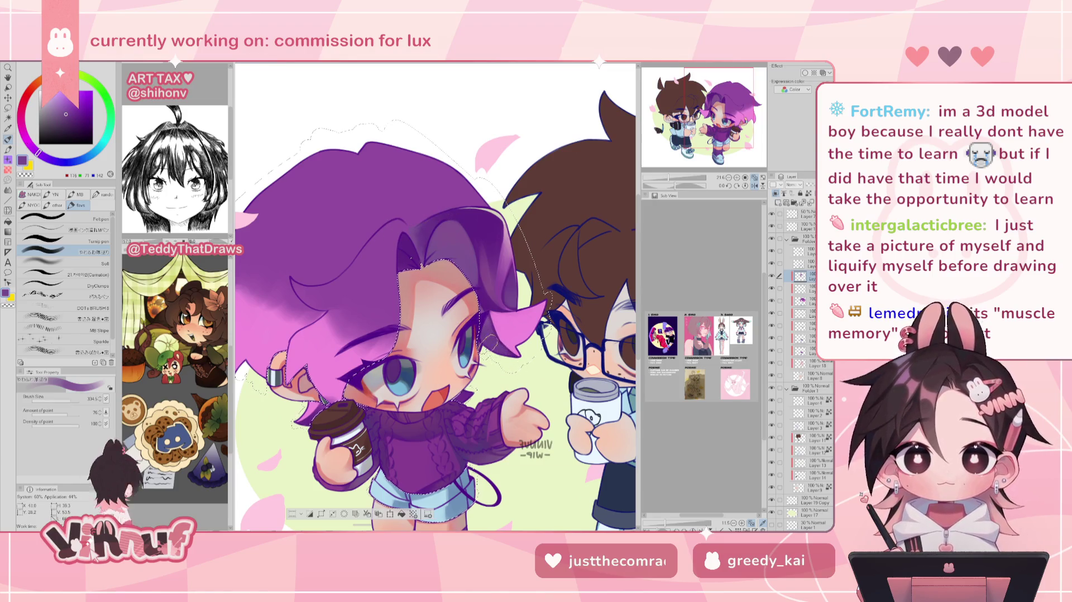
- Sample a redder purple, the skin tone, then the hair purple, and mirror to check
left_click(492, 313, "alt")
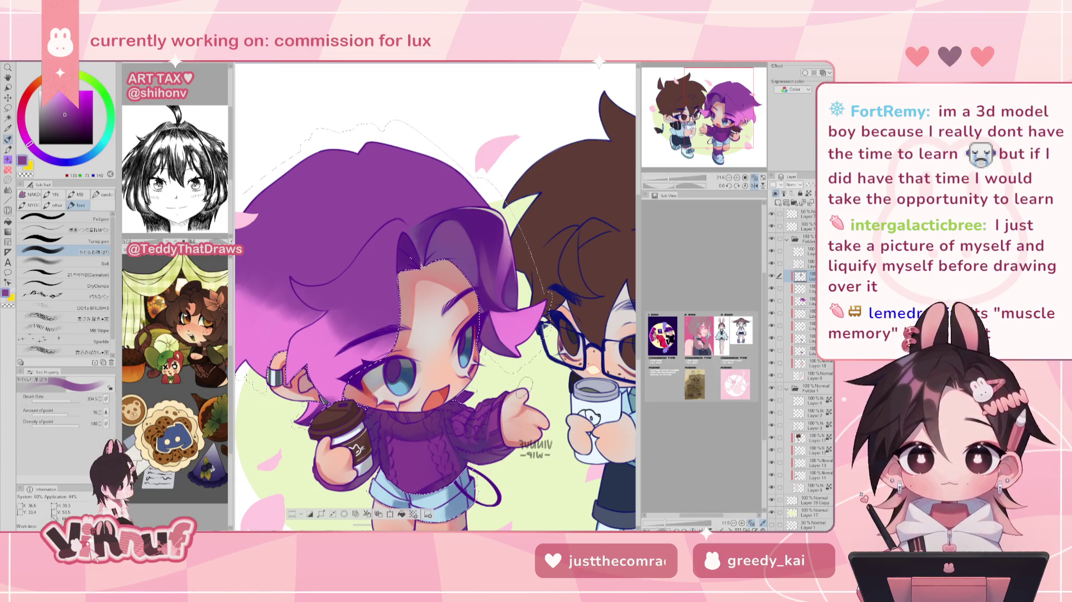
left_click(493, 313, "alt")
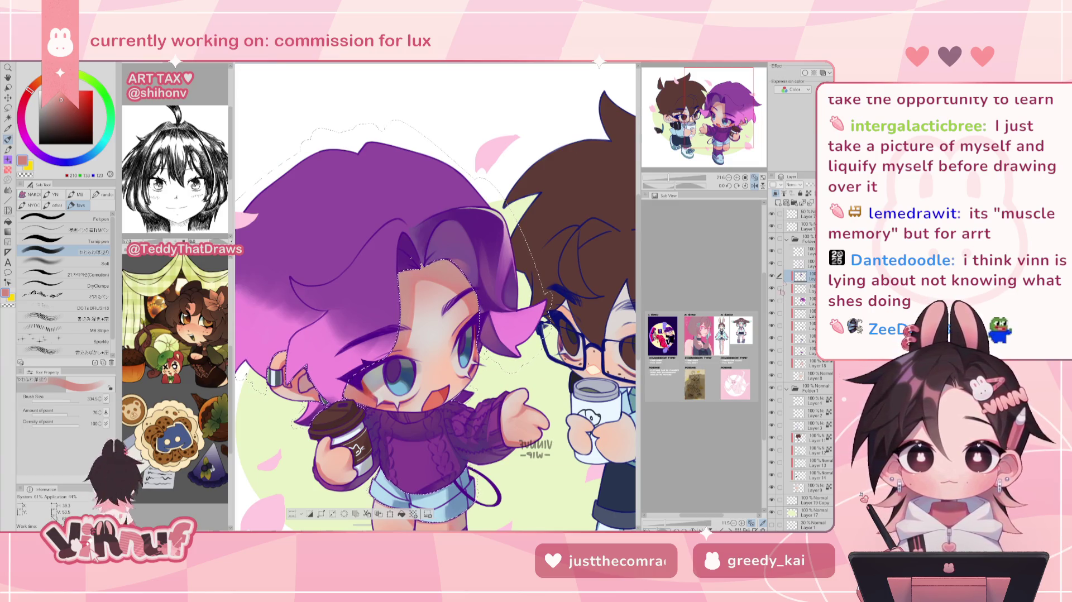
left_click(463, 256, "alt")
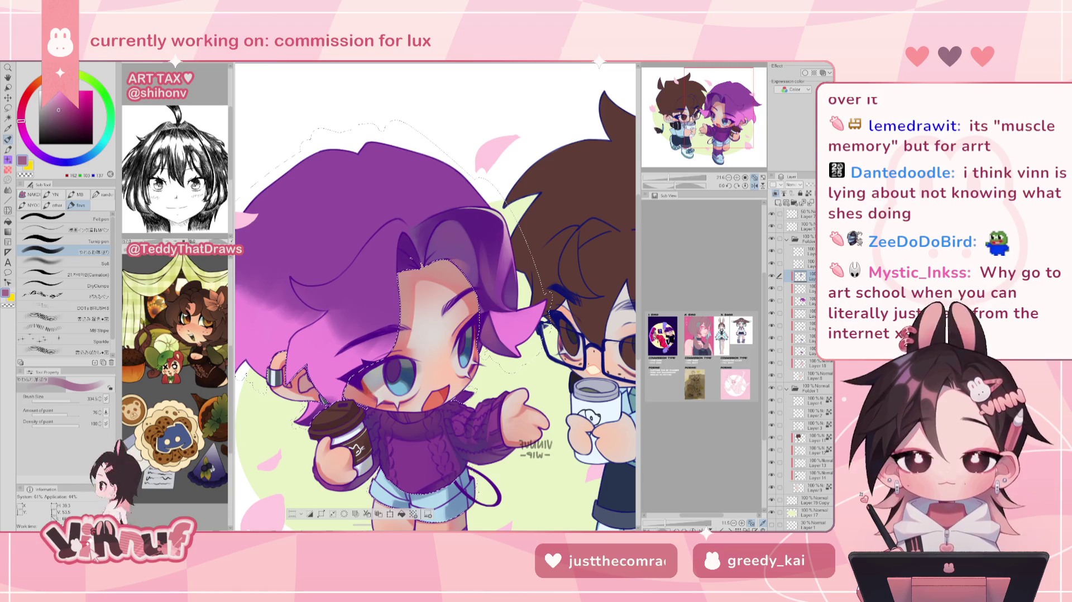
key("h")
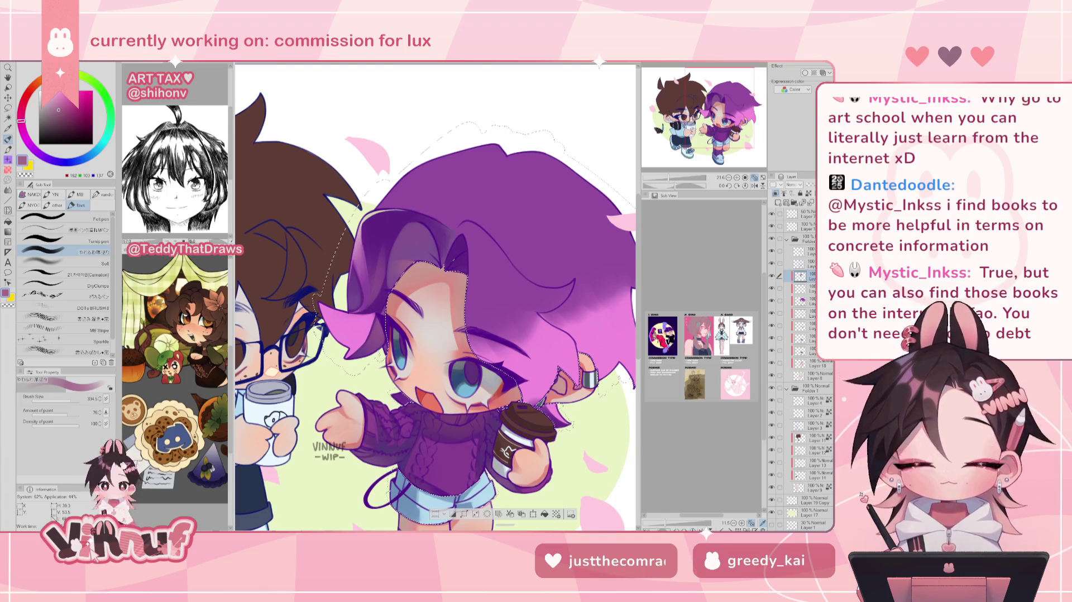
- Shrink the brush and resample the hair purple, briefly trying a muted blue
left_click_drag(436, 296, 452, 283)
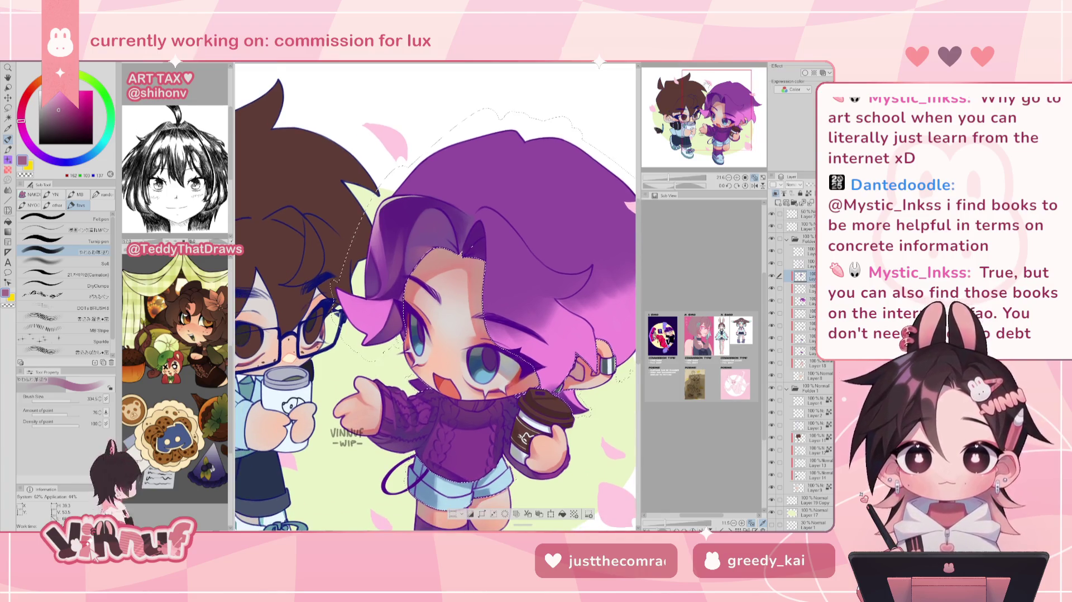
key("h")
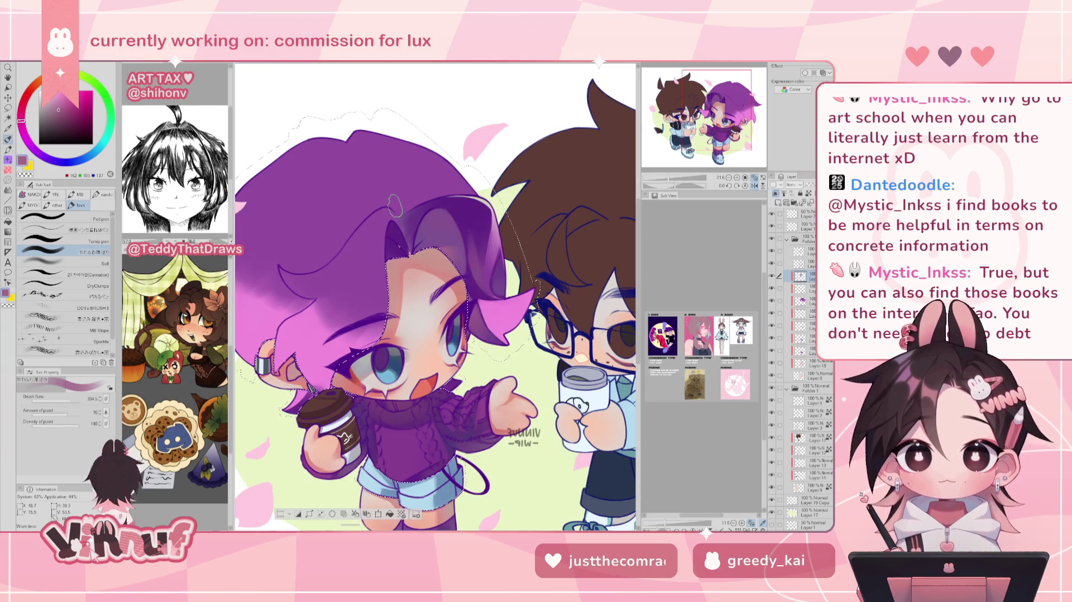
key("bracketleft")
key("bracketleft")
key("bracketleft")
key("h")
left_click(441, 215, "alt")
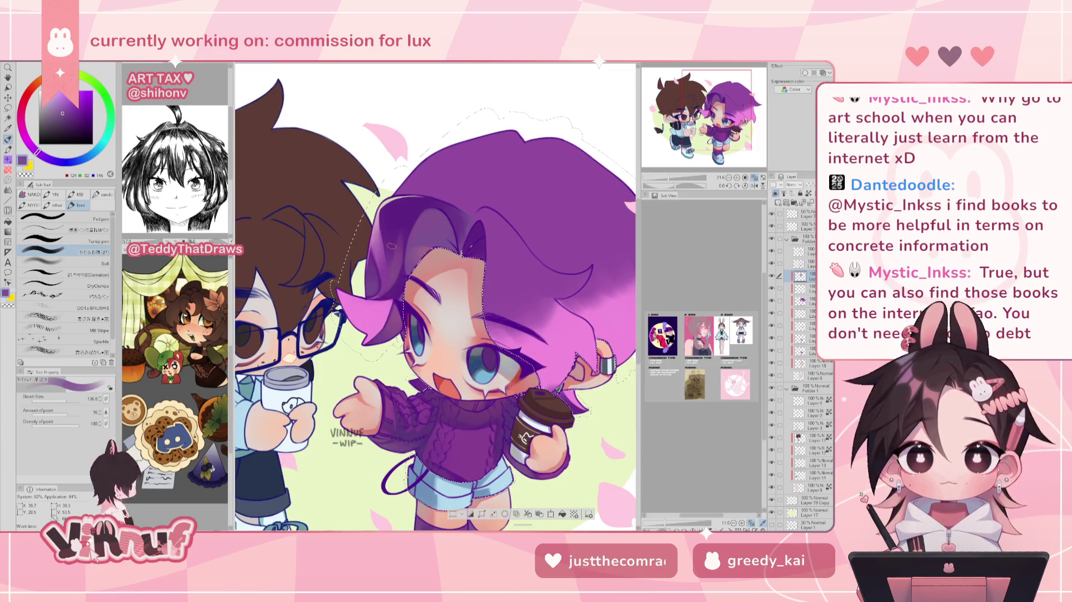
left_click(420, 496, "alt")
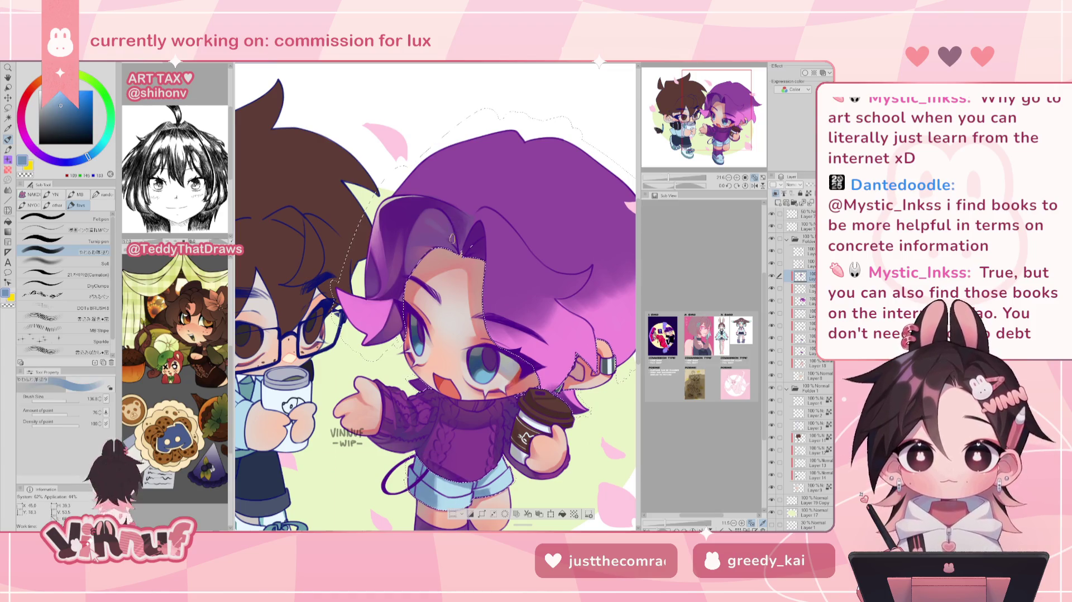
left_click(436, 220, "alt")
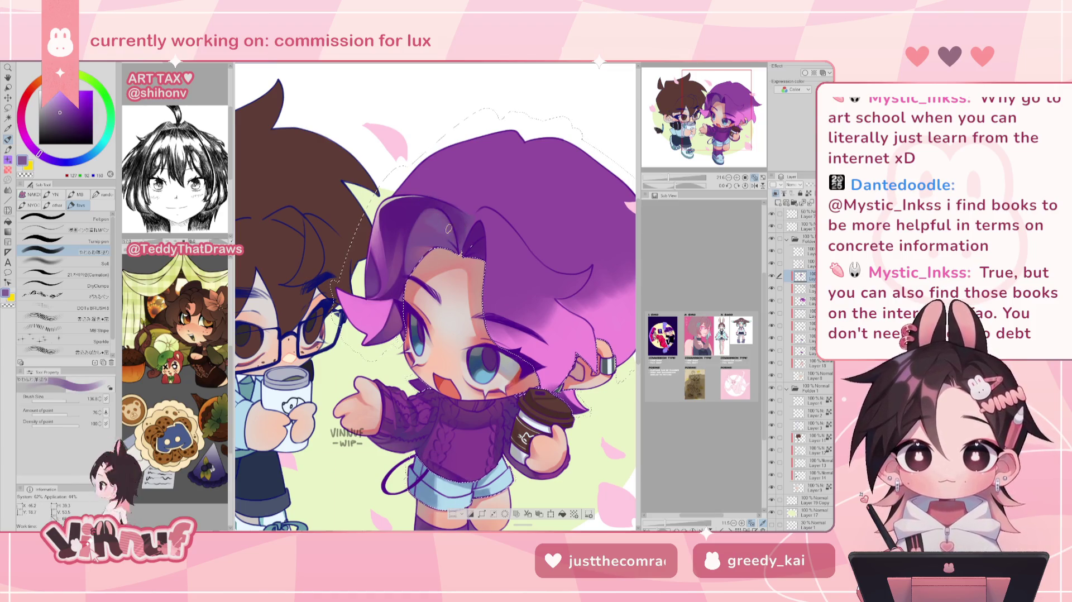
- Mirror-check the hair, then fine-tune the purple toward pink and back to cooler violet
key("h")
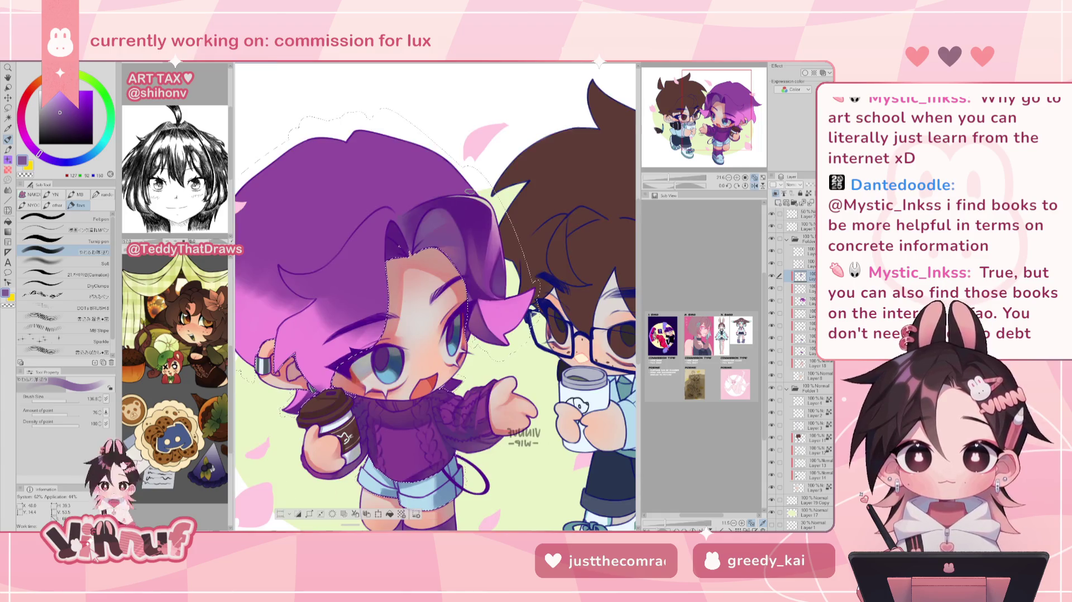
key("h")
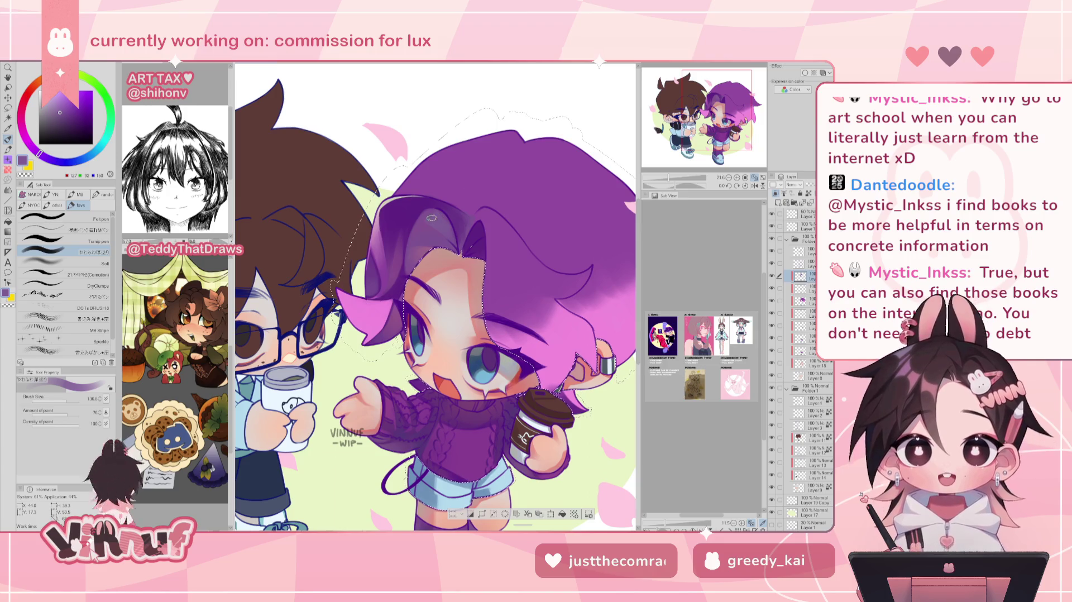
key("h")
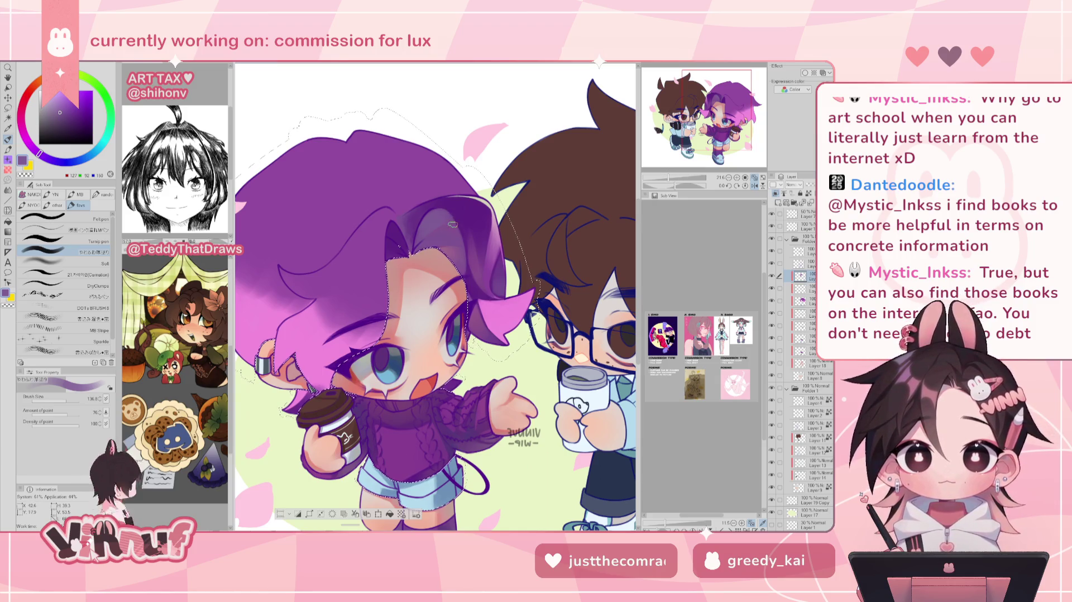
key("h")
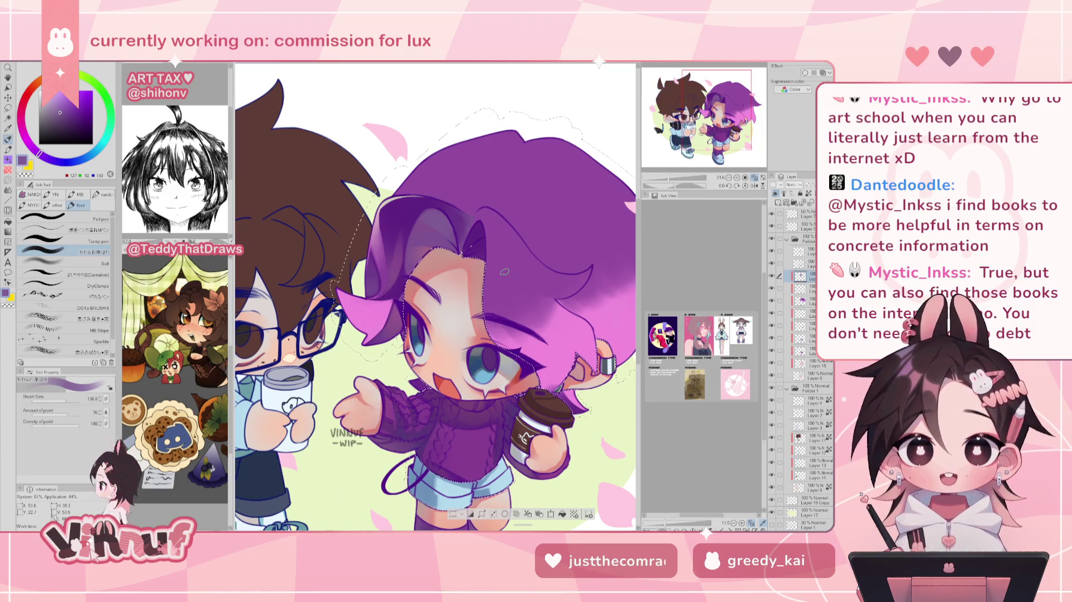
left_click(427, 226, "alt")
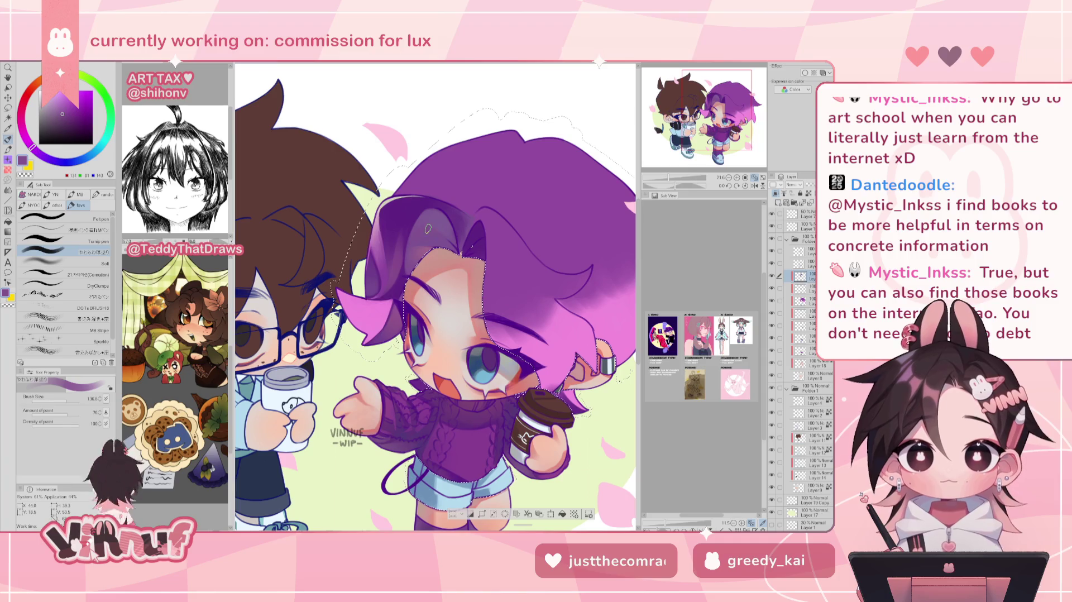
left_click(422, 231, "alt")
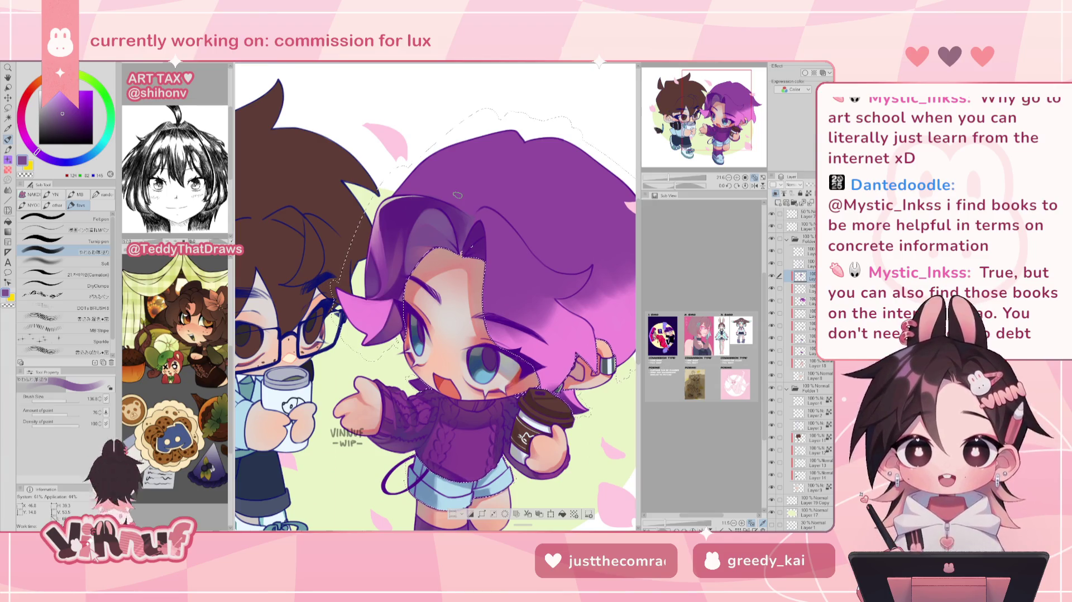
left_click(421, 262, "alt")
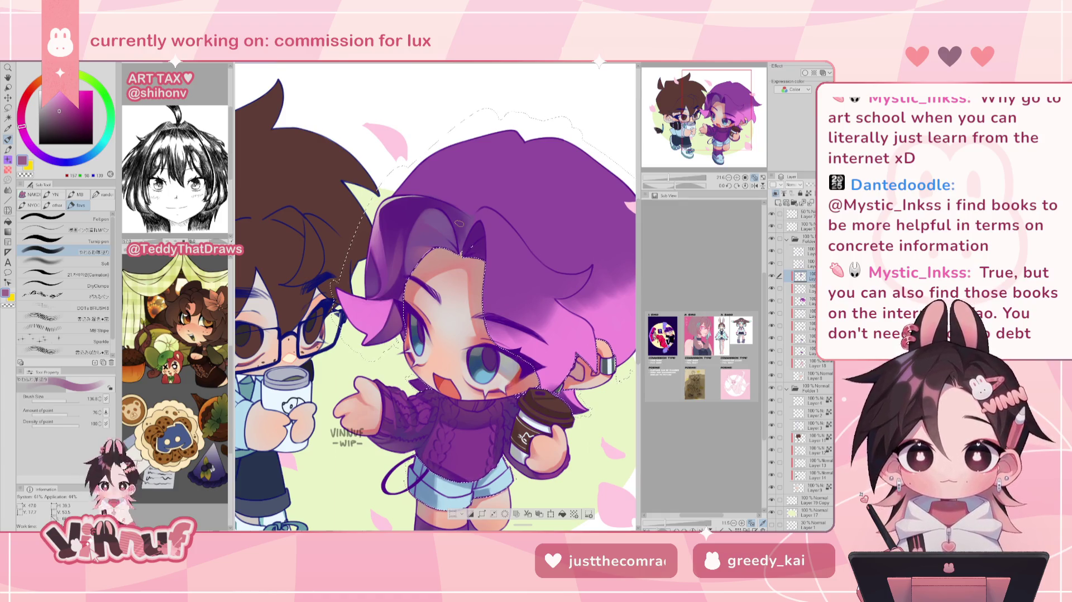
left_click(444, 221, "alt")
left_click(428, 232, "alt")
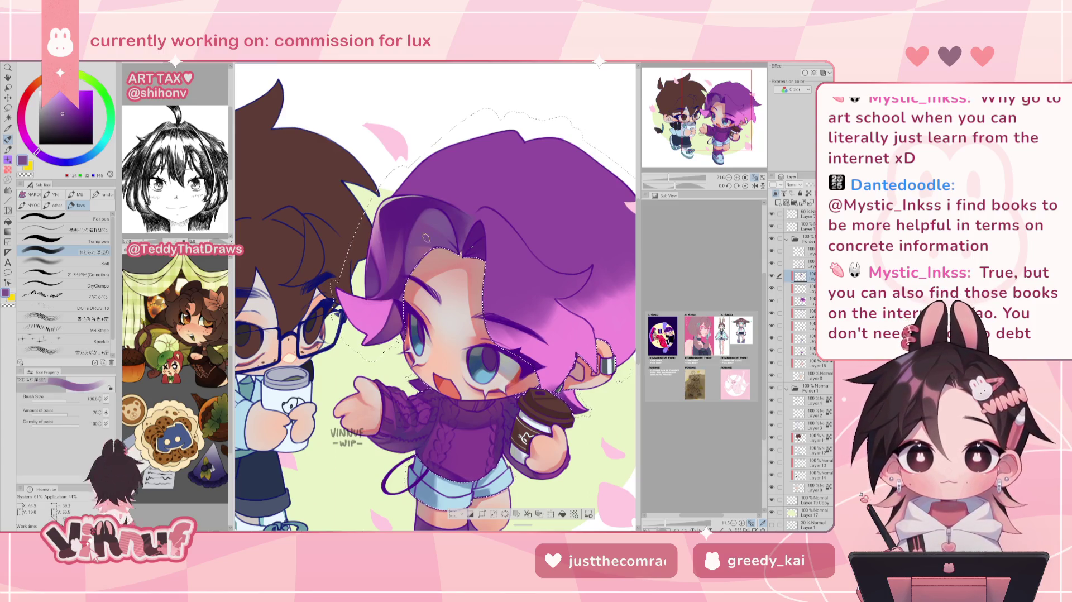
left_click(427, 229, "alt")
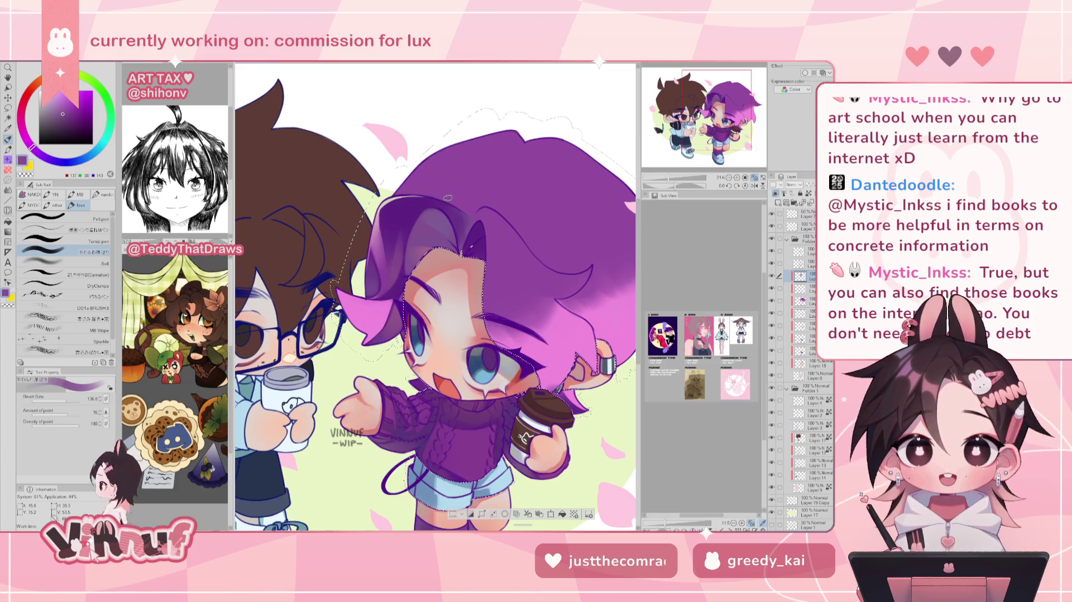
- Sample a pale beige from the artwork and mirror-check the hair gradient
key("h")
key("h")
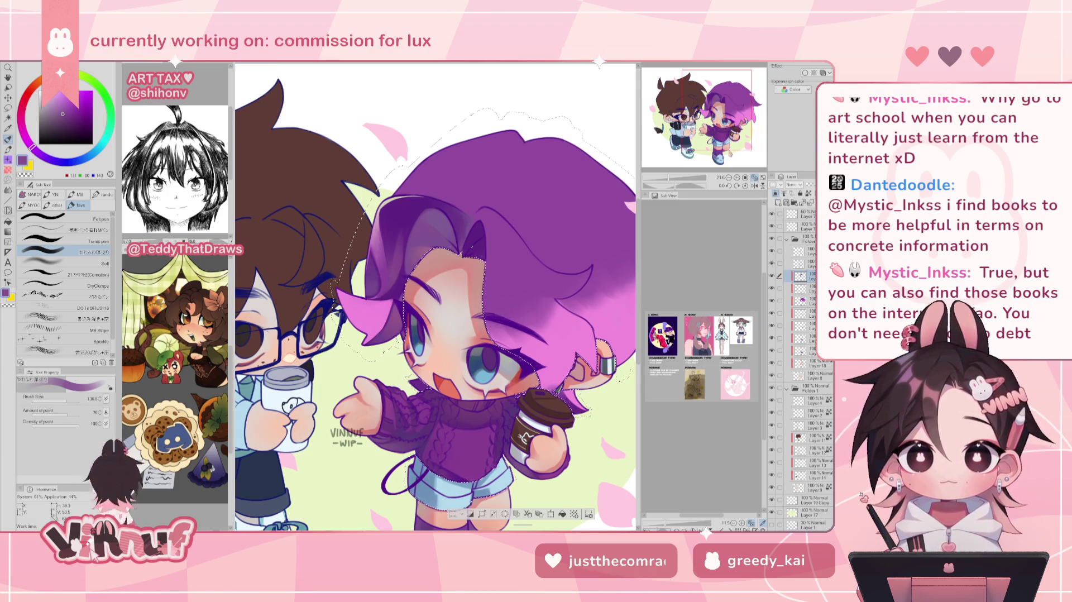
left_click(388, 200, "alt")
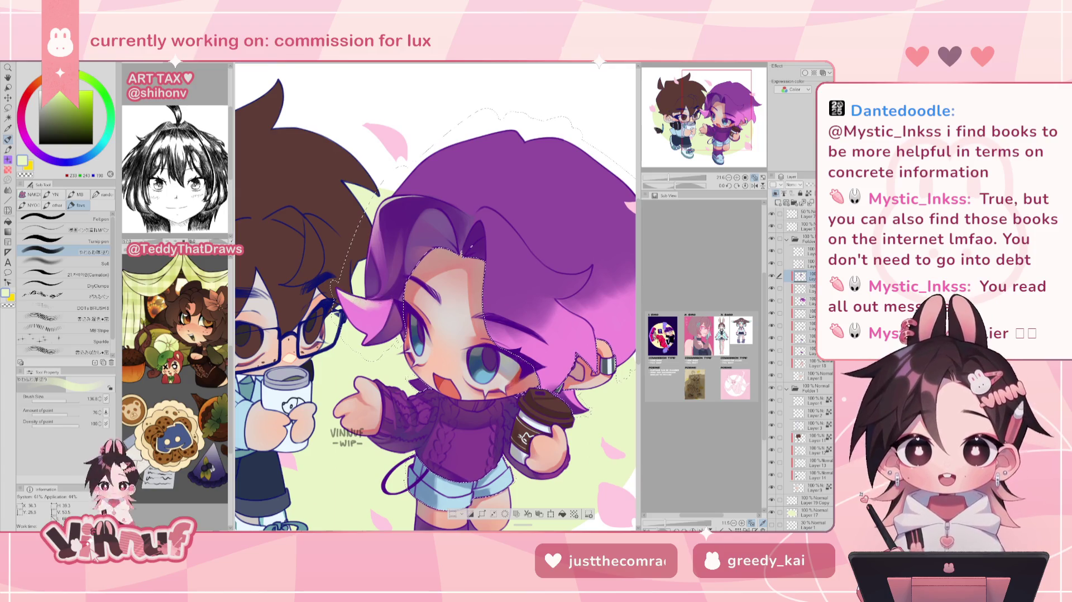
key("h")
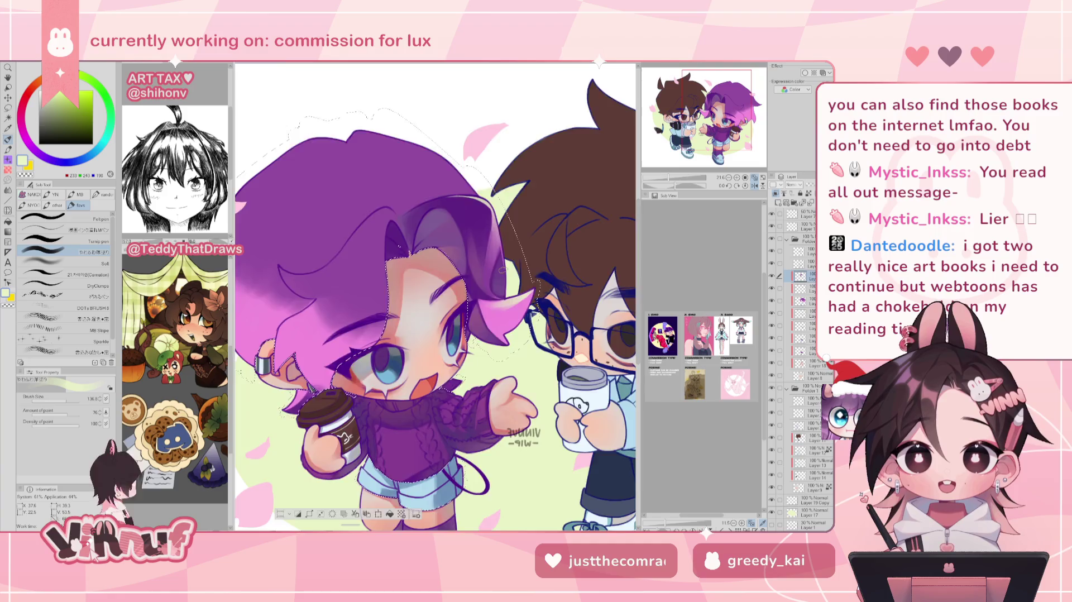
key("h")
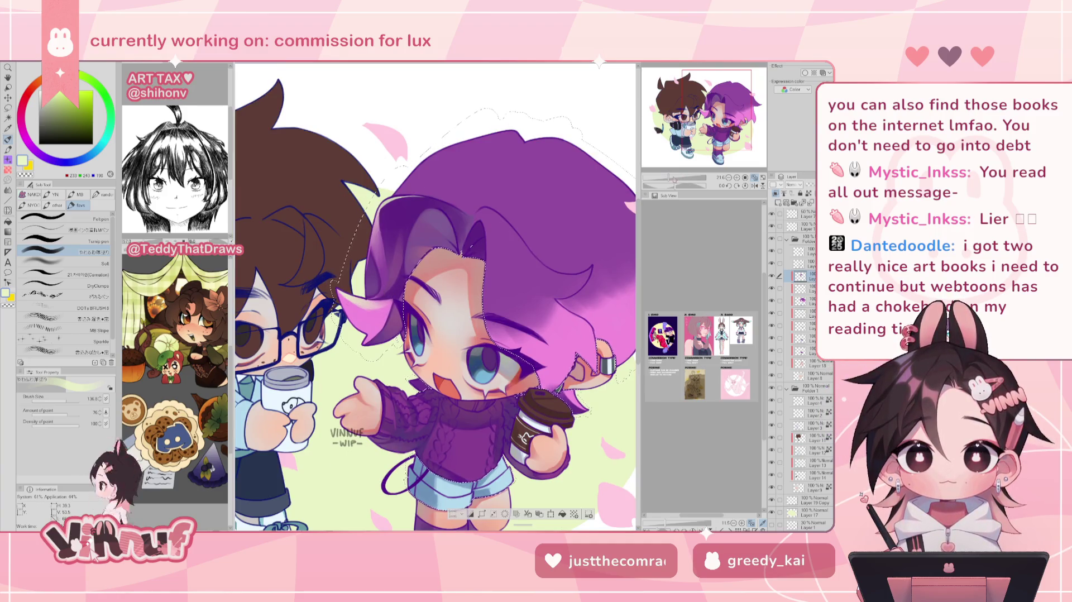
left_click_drag(668, 177, 665, 178)
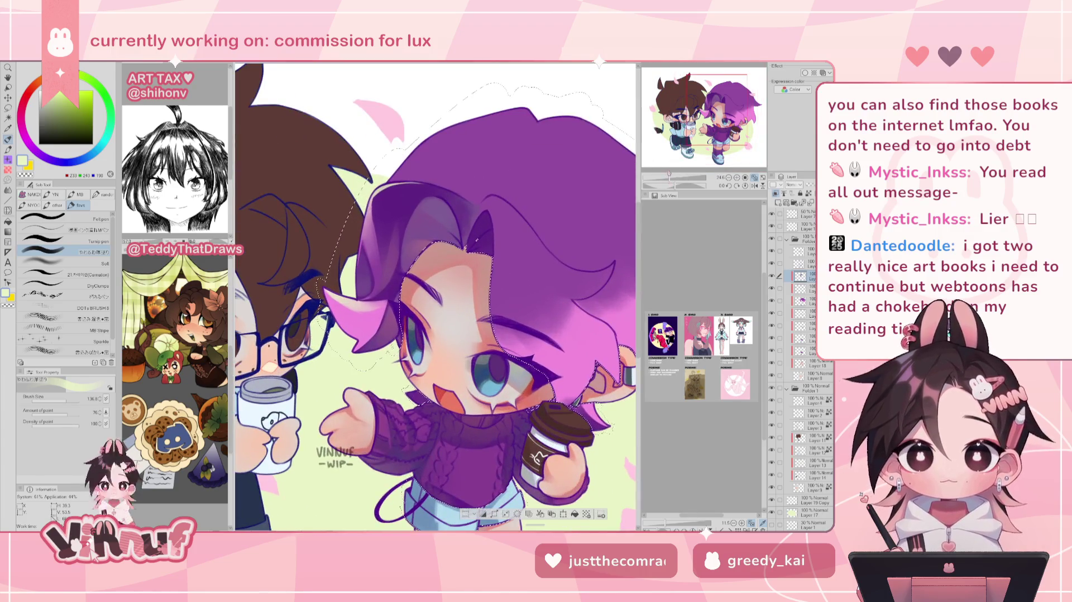
- Paint hair tints with pink and pale yellow-green, then mirror-check the zoomed-out drawing
left_click(347, 305, "alt")
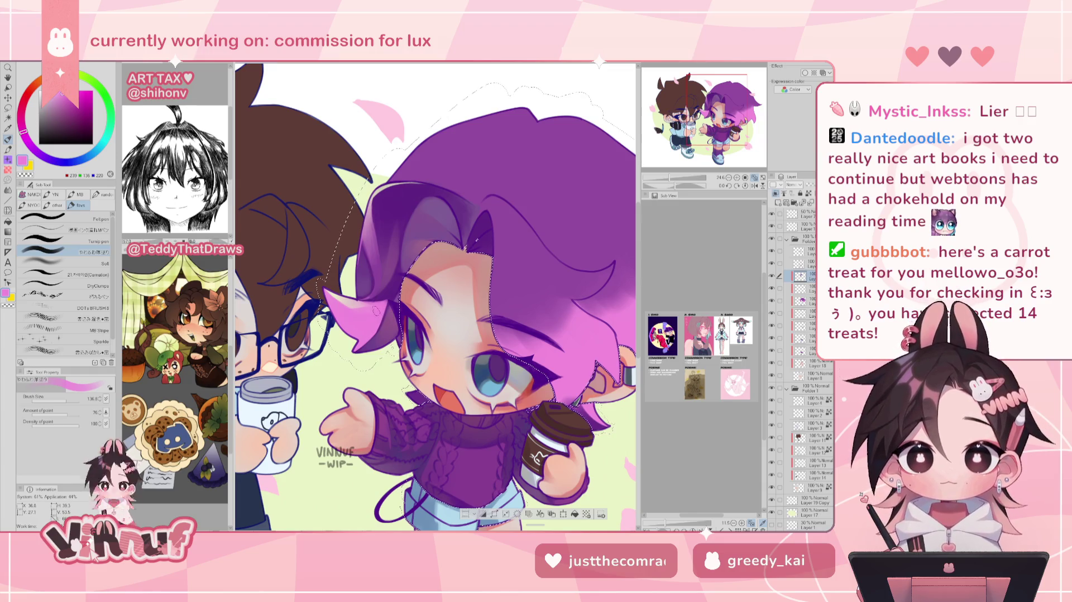
left_click(340, 315, "alt")
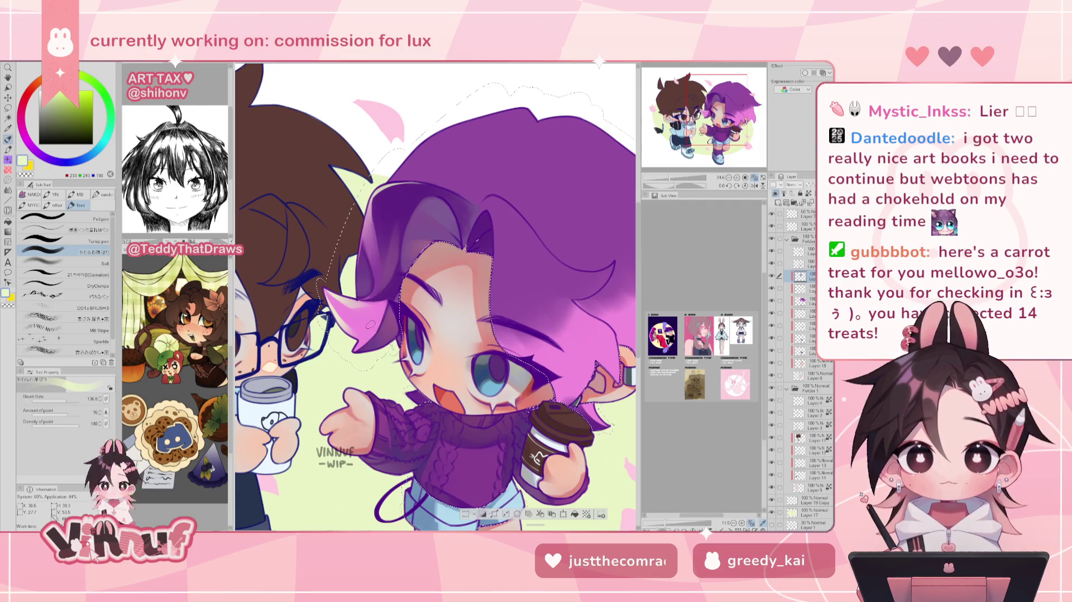
left_click_drag(669, 177, 666, 177)
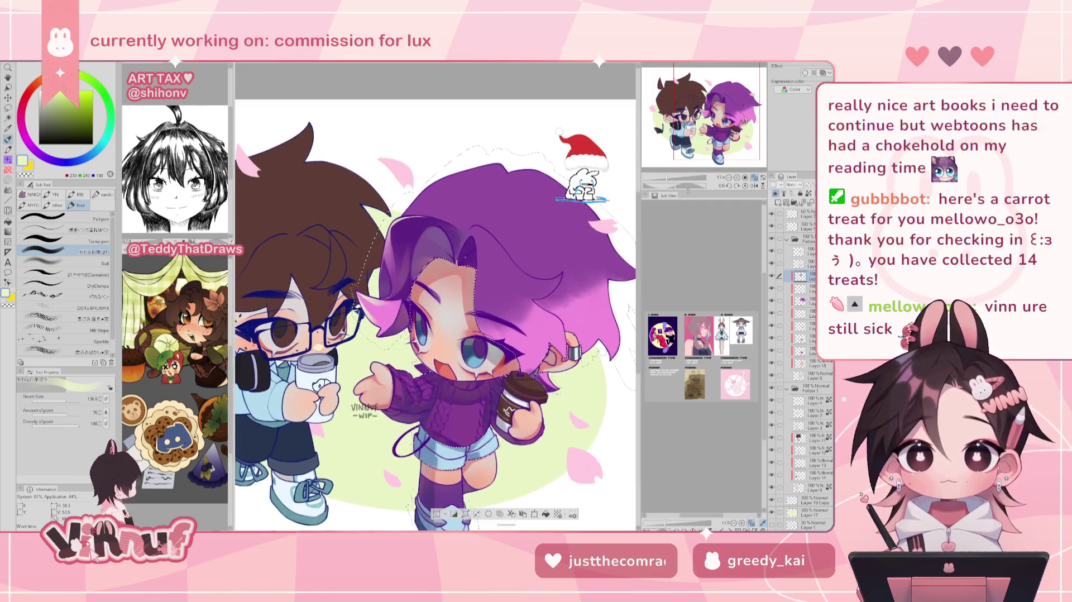
key("h")
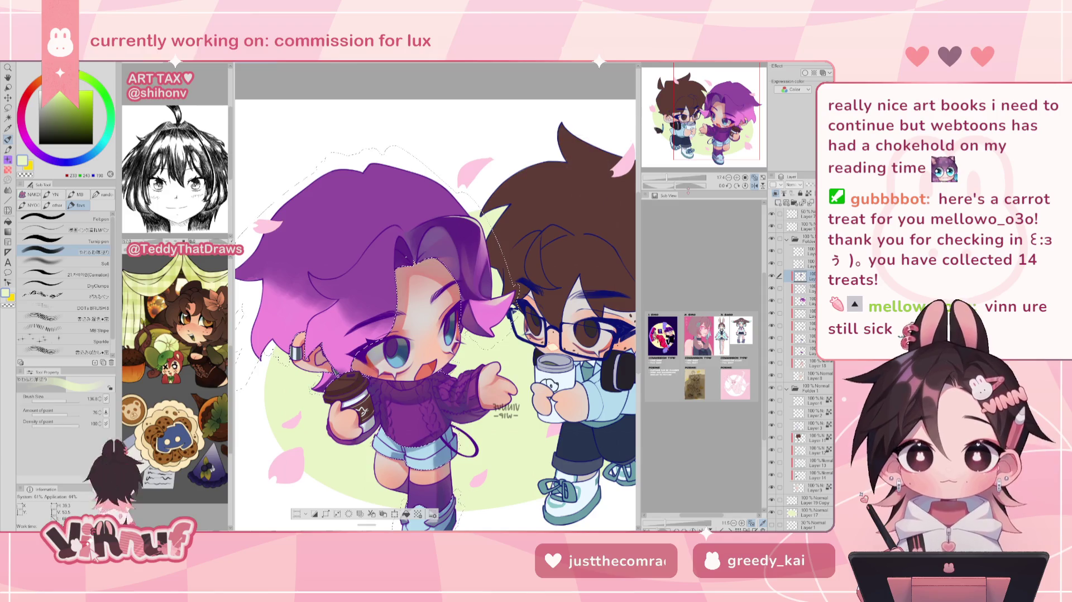
key("h")
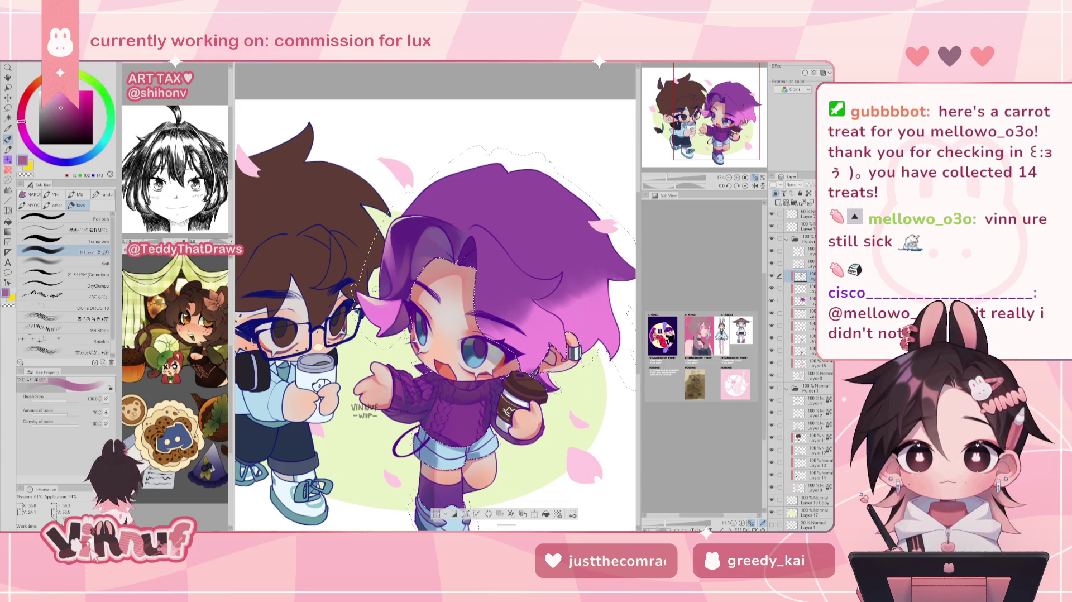
- Sample the hair-tip pink, then add a small dark purple stroke near the eye
key("h")
left_click(491, 314, "alt")
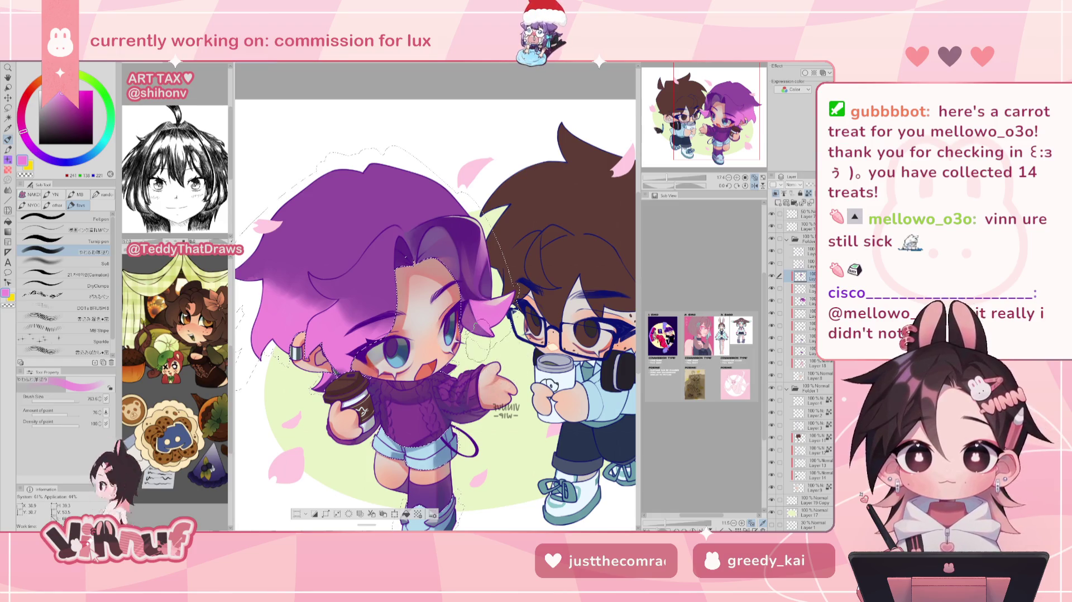
key("h")
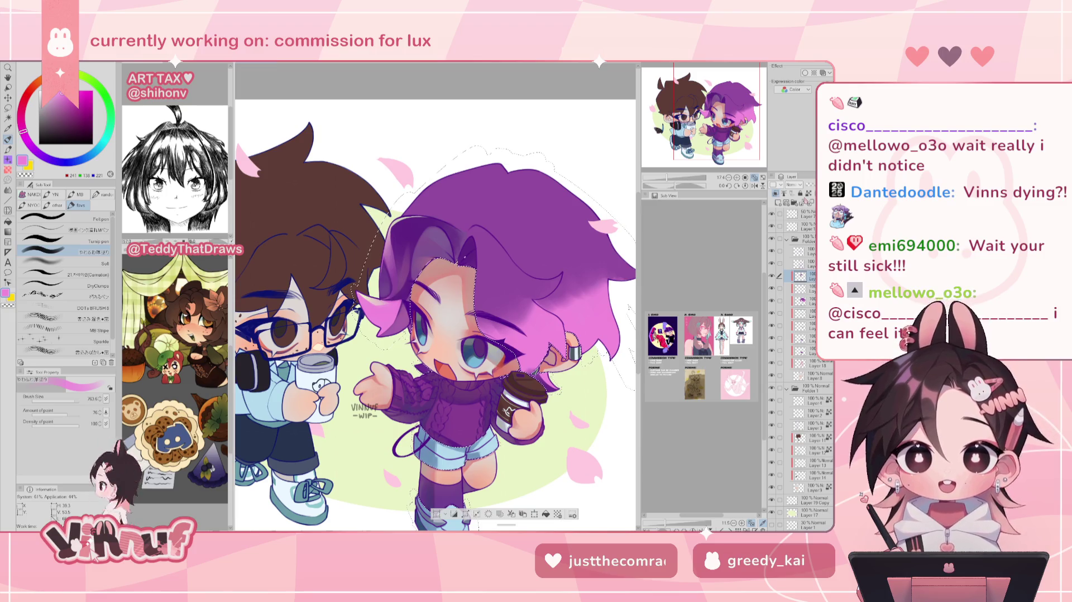
left_click(421, 221, "alt")
left_click_drag(431, 288, 440, 303)
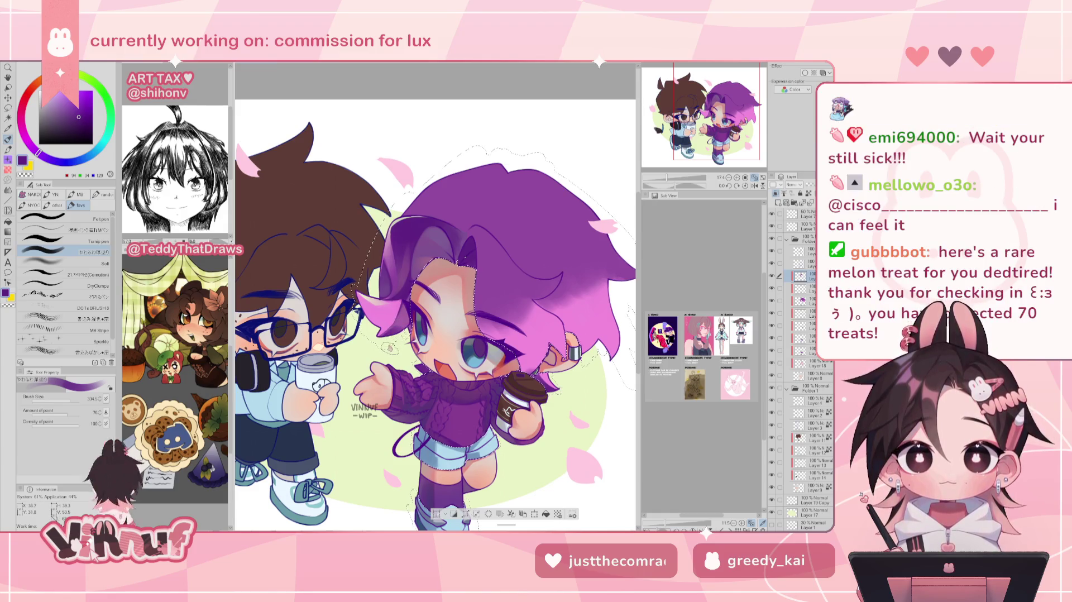
key("h")
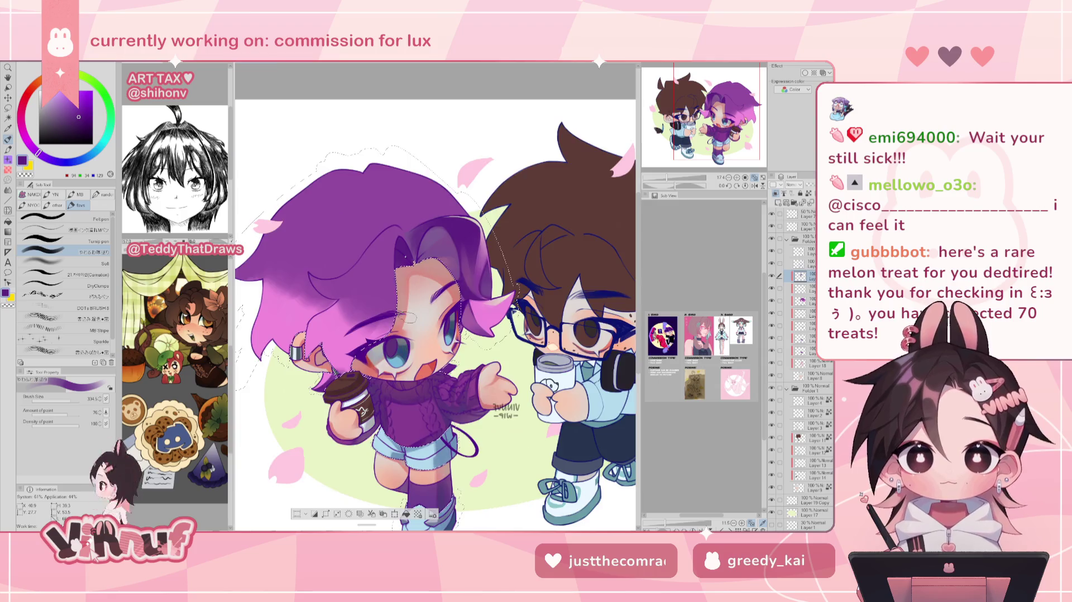
key("h")
scroll(435, 296, "down", 3)
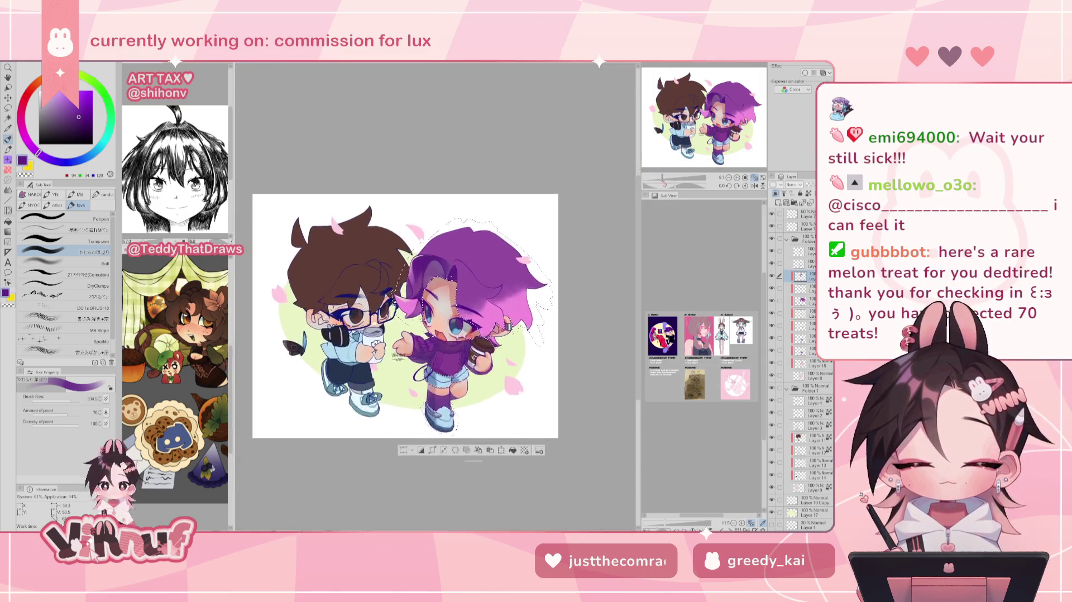
- Shade the front hair with a lighter purple, undo the failed stroke, and auto-select the front strand
scroll(435, 296, "up", 6)
left_click(445, 176, "alt")
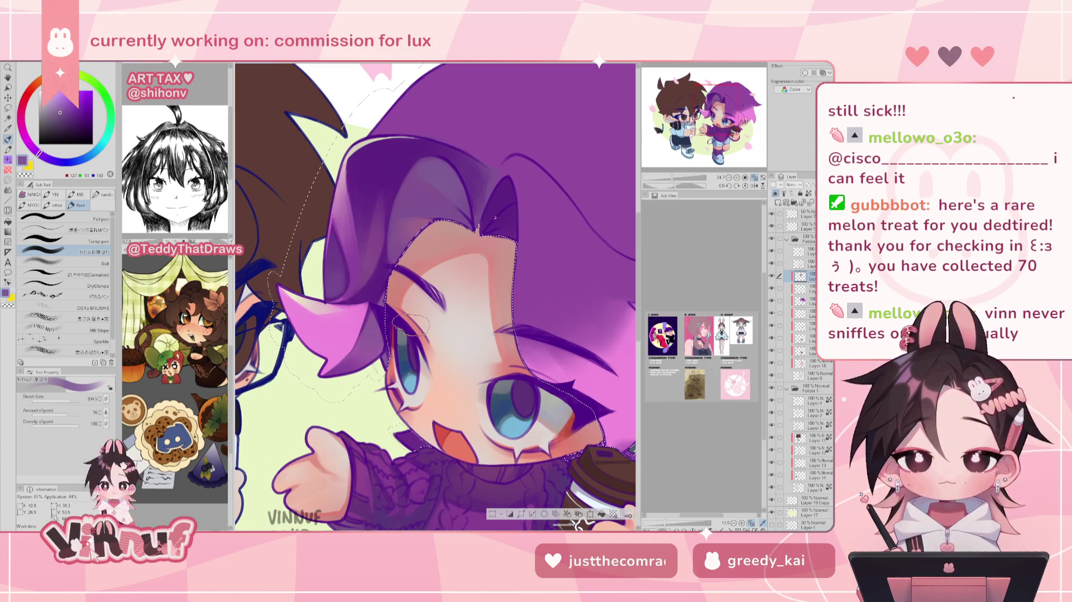
scroll(673, 169, "down", 4)
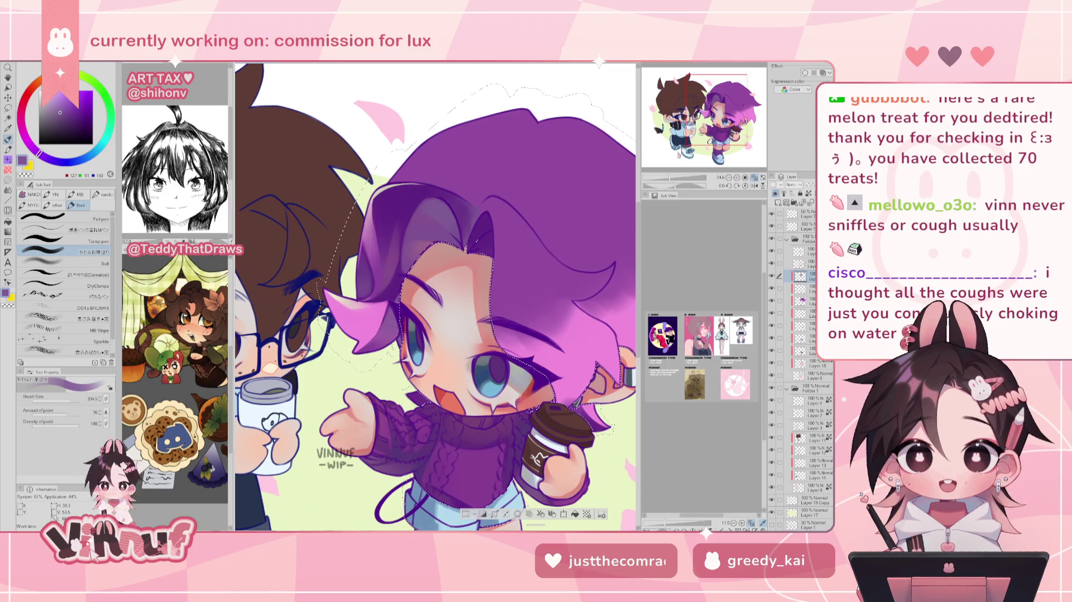
key("ctrl+z")
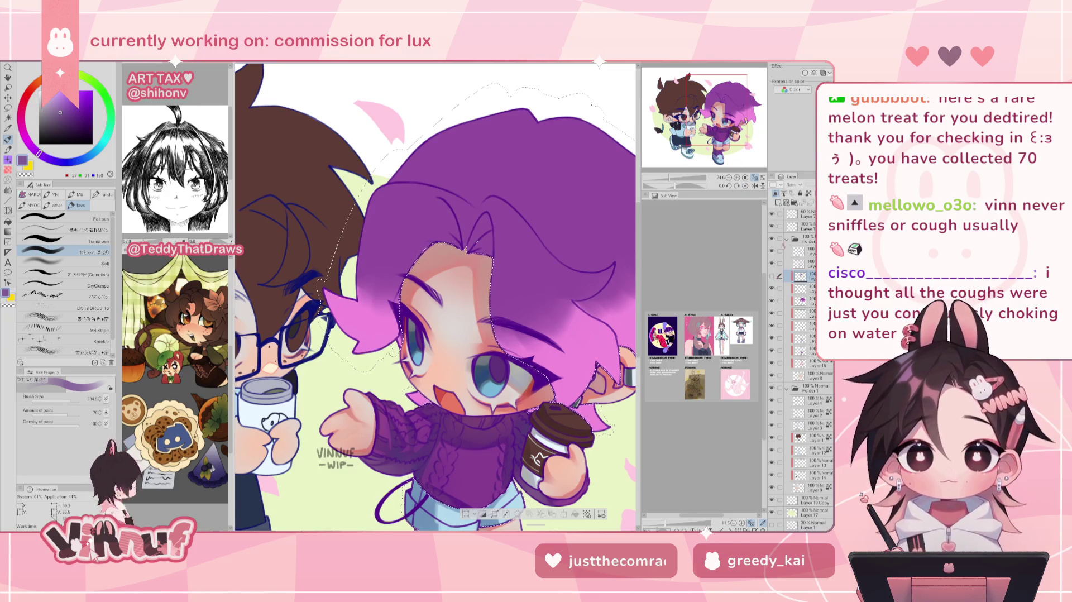
scroll(718, 96, "up", 2)
scroll(719, 96, "up", 1)
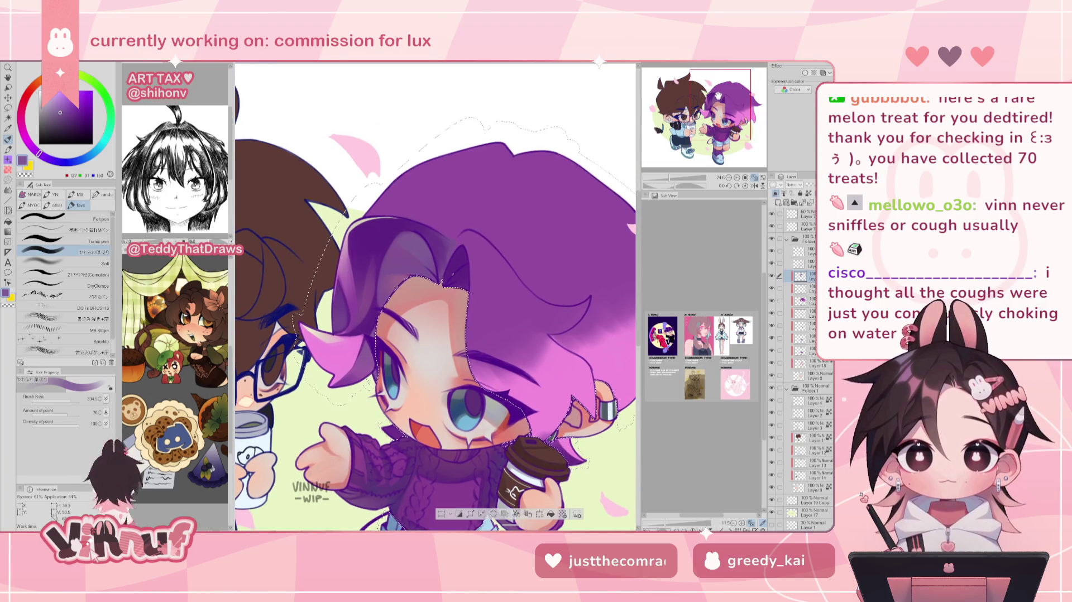
key("w")
left_click(381, 228)
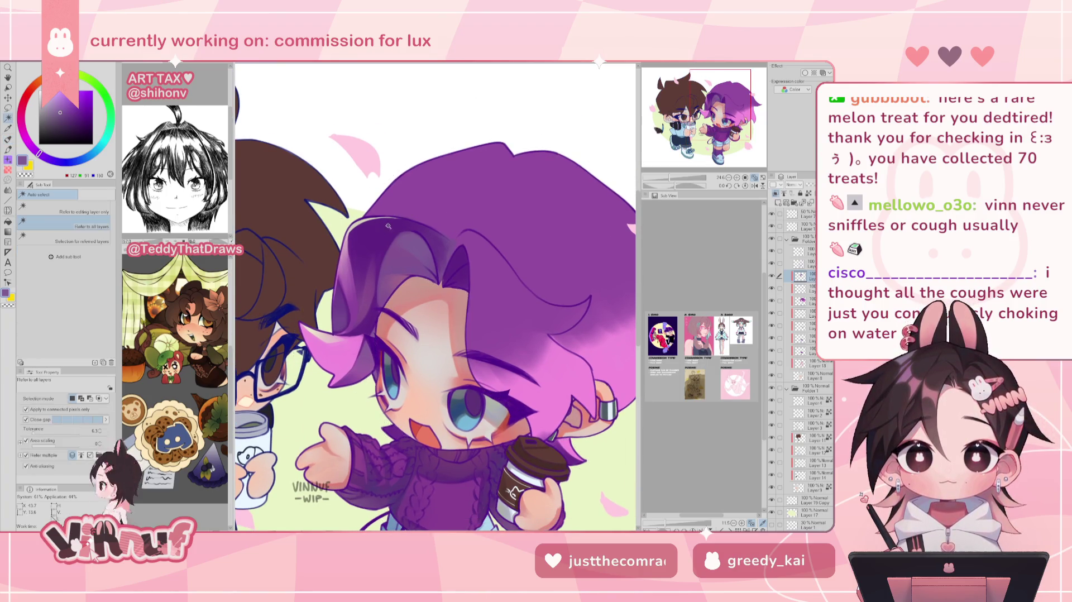
- Paint the selected strand with the soft airbrush in a deeper blue-purple
key("p")
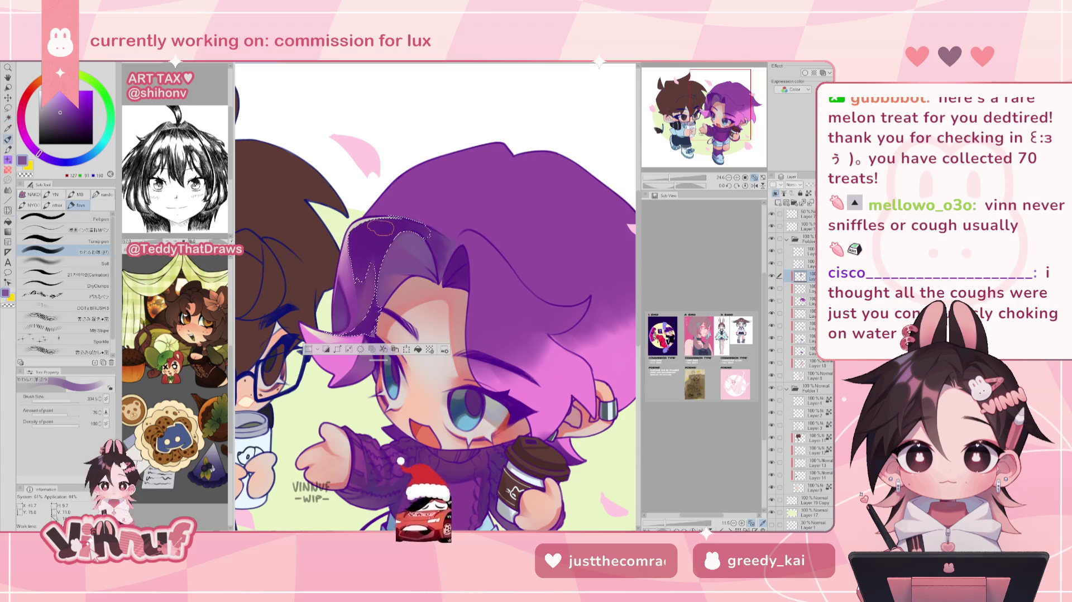
left_click(396, 304, "alt")
left_click(64, 262)
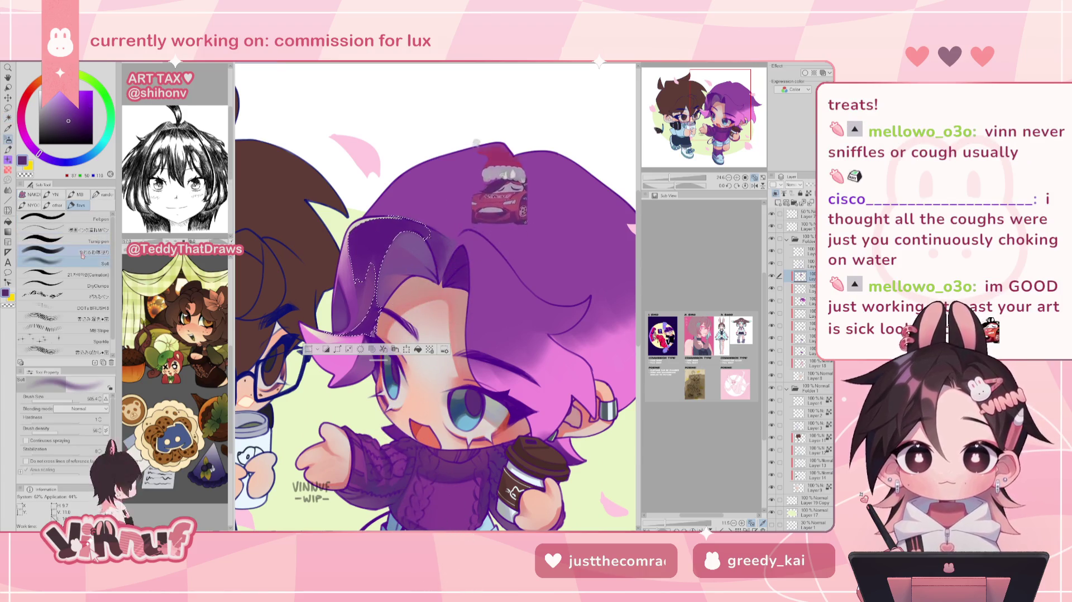
left_click(84, 123)
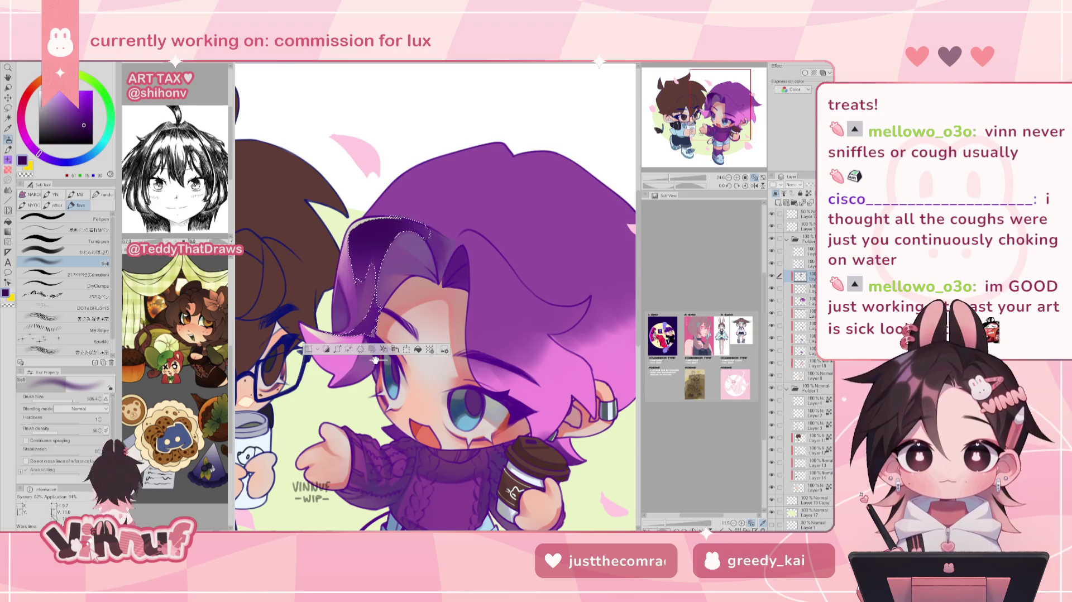
left_click_drag(84, 124, 83, 119)
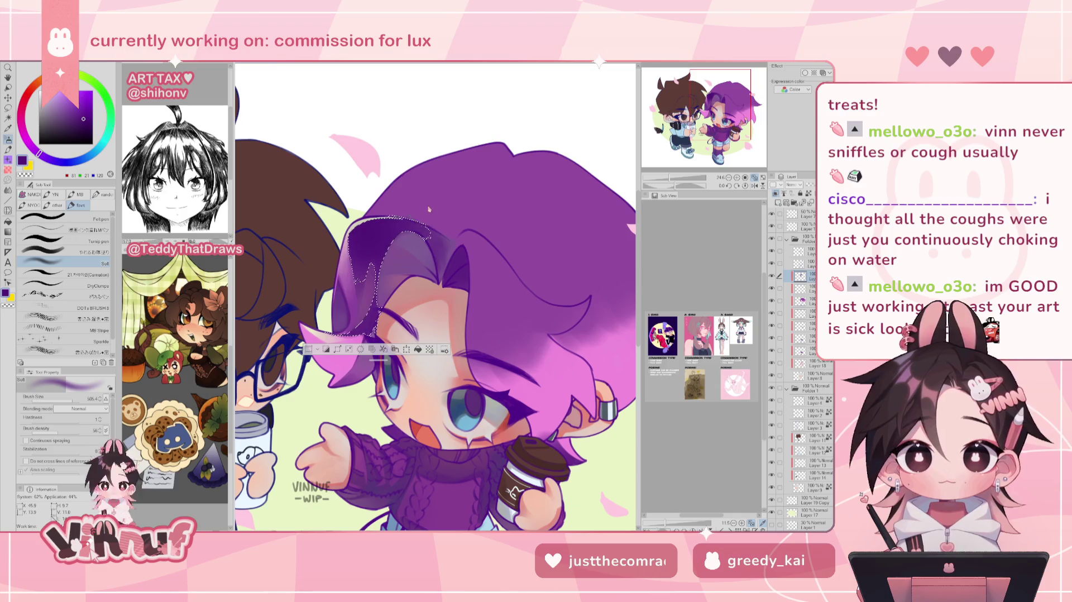
- Deselect, fit the whole illustration, mirror-check, and hide a shading layer to compare
key("ctrl+d")
key("ctrl+0")
key("h")
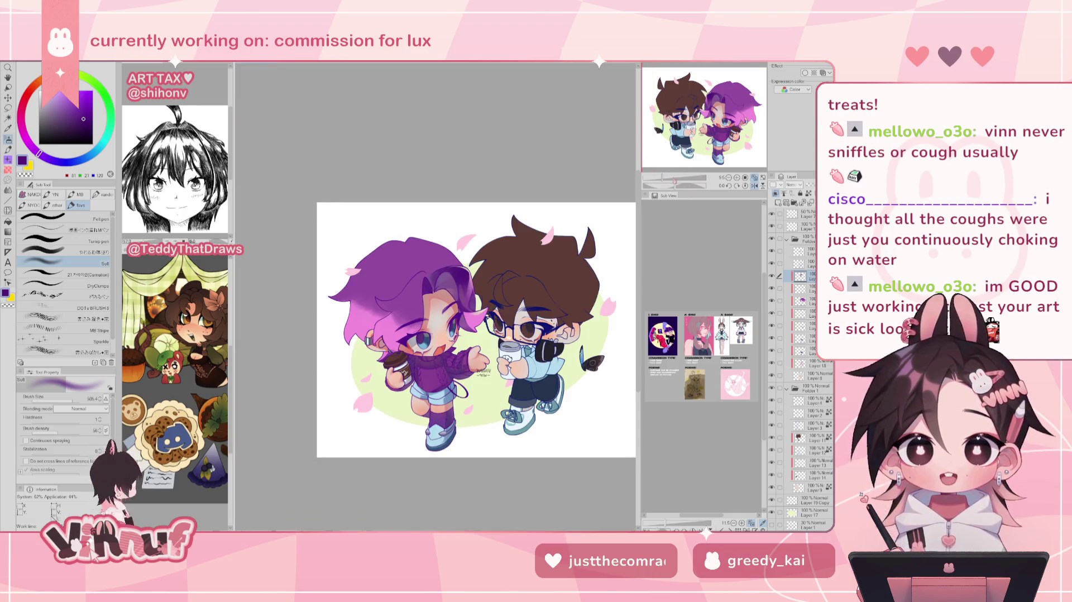
key("h")
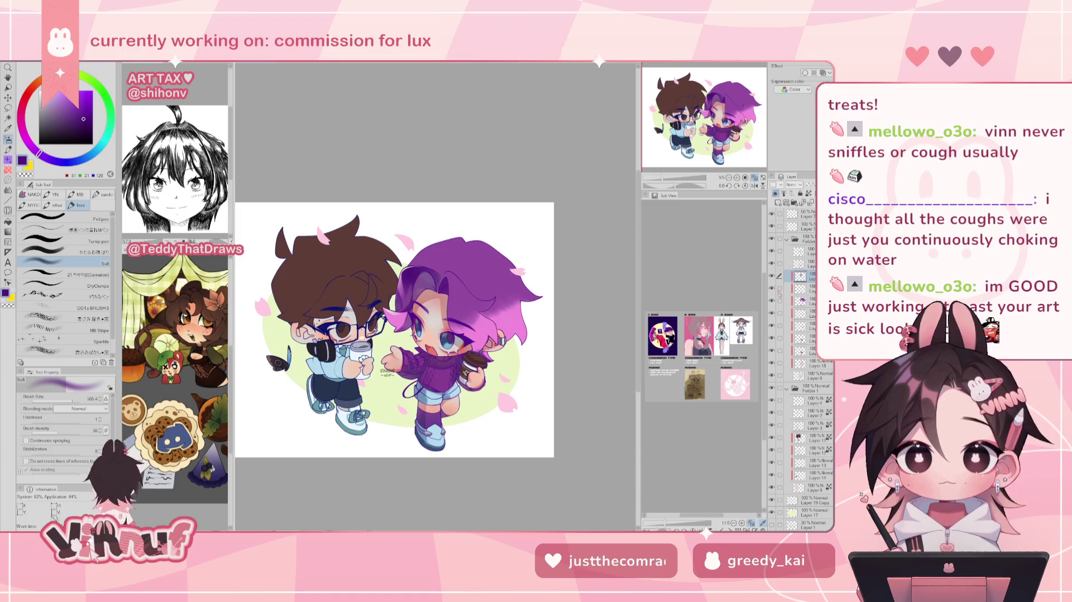
left_click(776, 277)
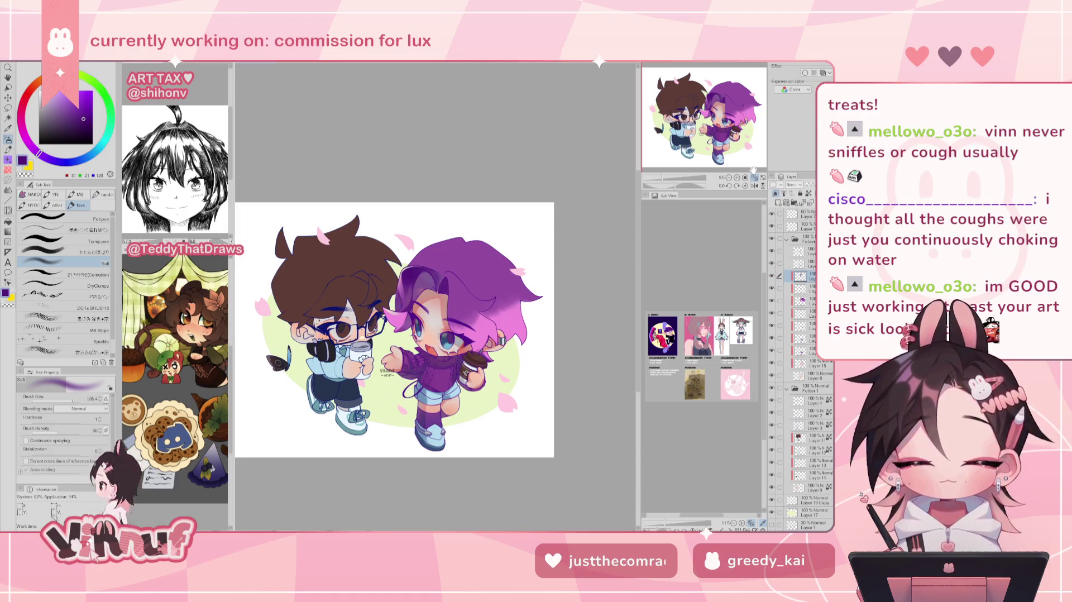
- Zoom in on the purple-haired face and select the hair shading layer
left_click(678, 178)
scroll(678, 173, "down", 3)
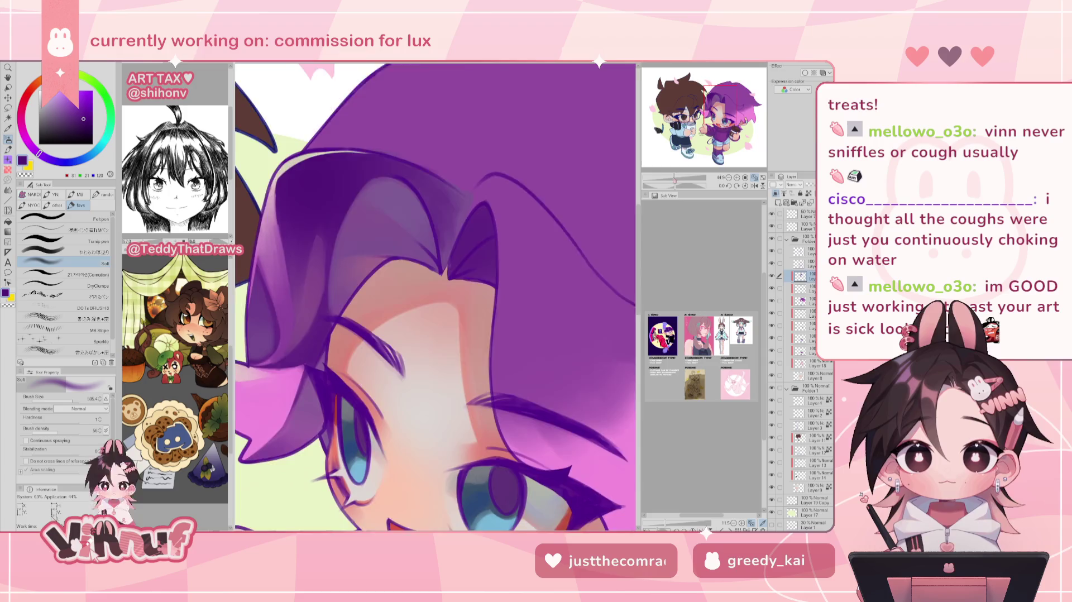
scroll(678, 167, "down", 2)
left_click(798, 302)
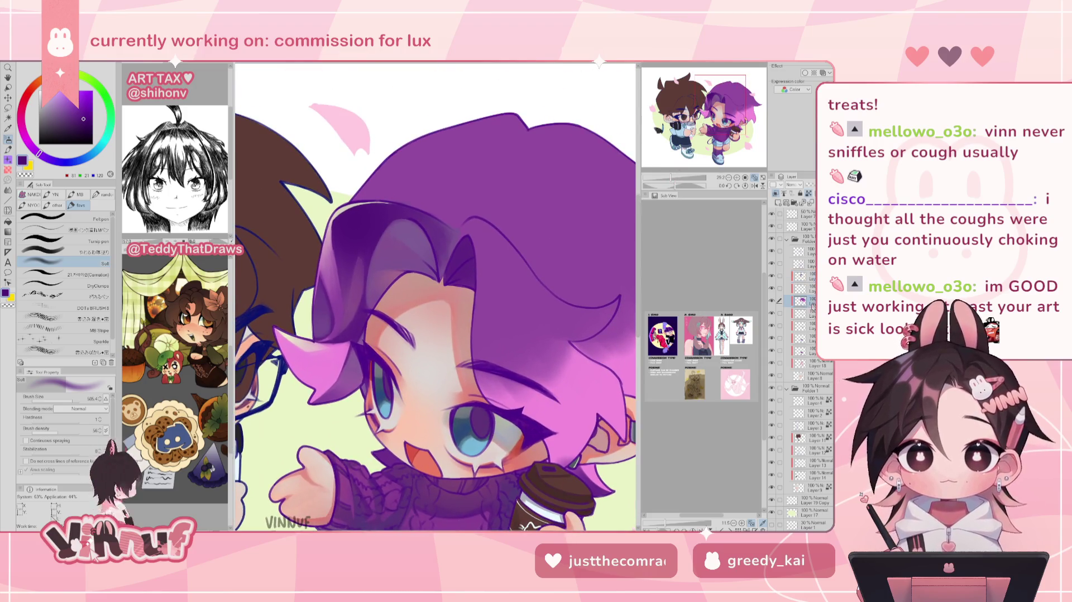
right_click(798, 301)
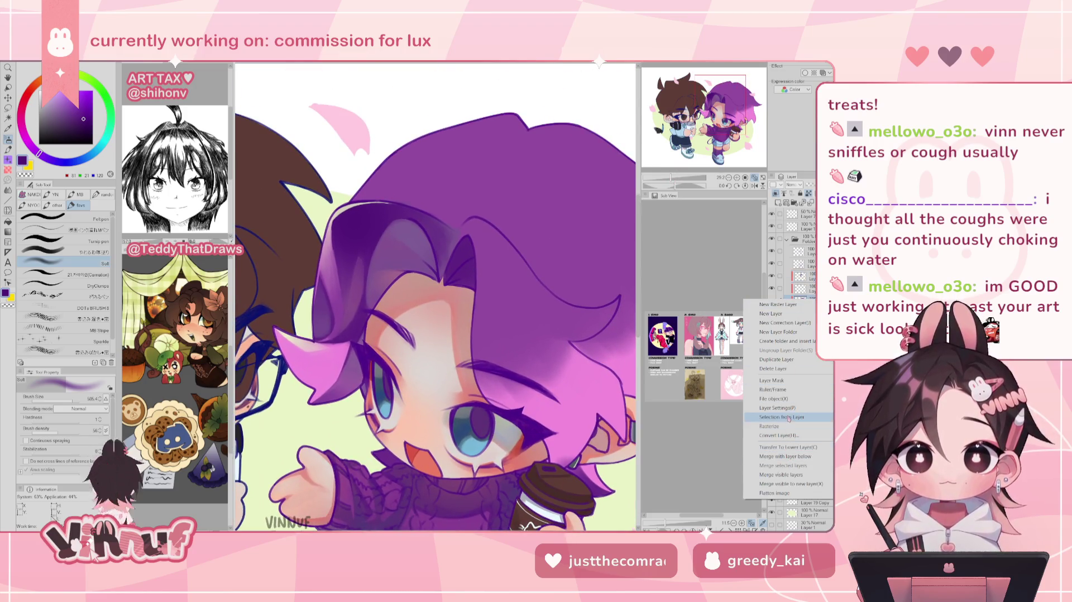
left_click(708, 411)
- Lasso the hair area again and sample a lighter purple from the hair
key("ctrl+shift+d")
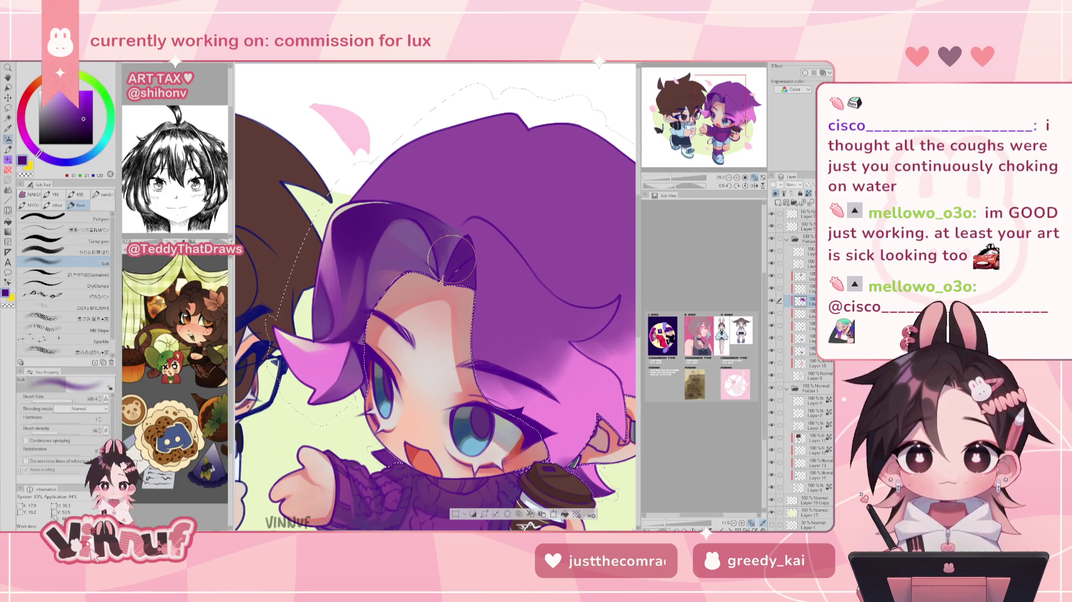
key("m")
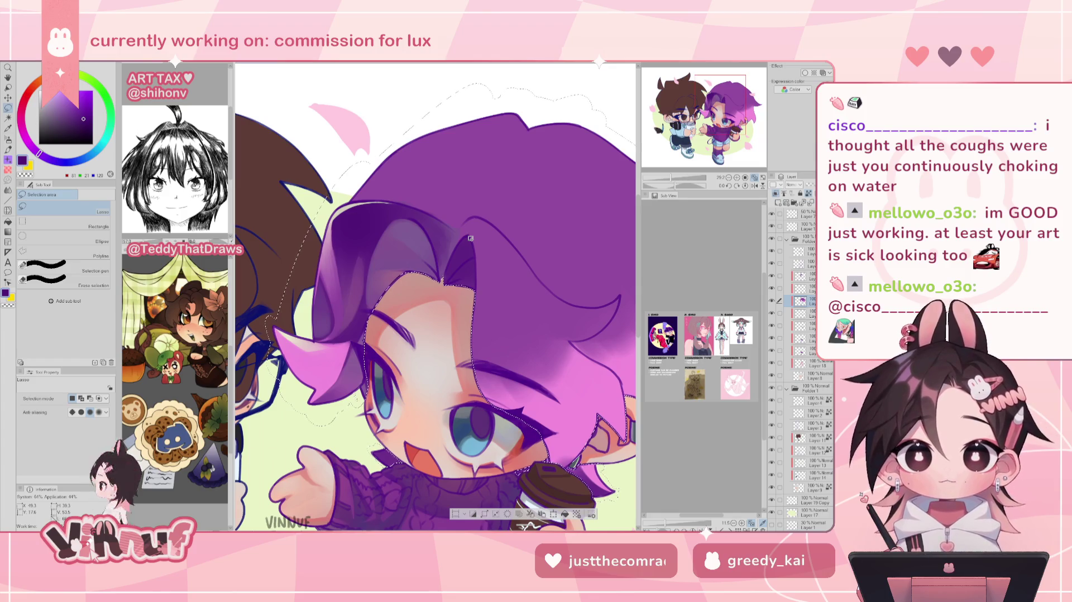
left_click_drag(671, 177, 671, 178)
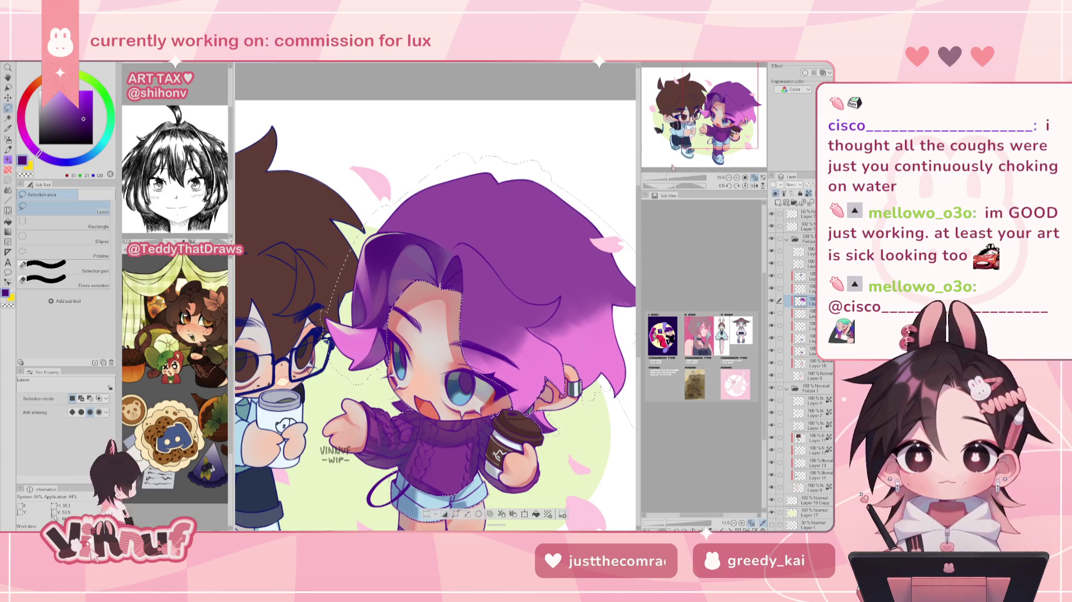
key("b")
left_click_drag(700, 115, 705, 113)
left_click(394, 235, "alt")
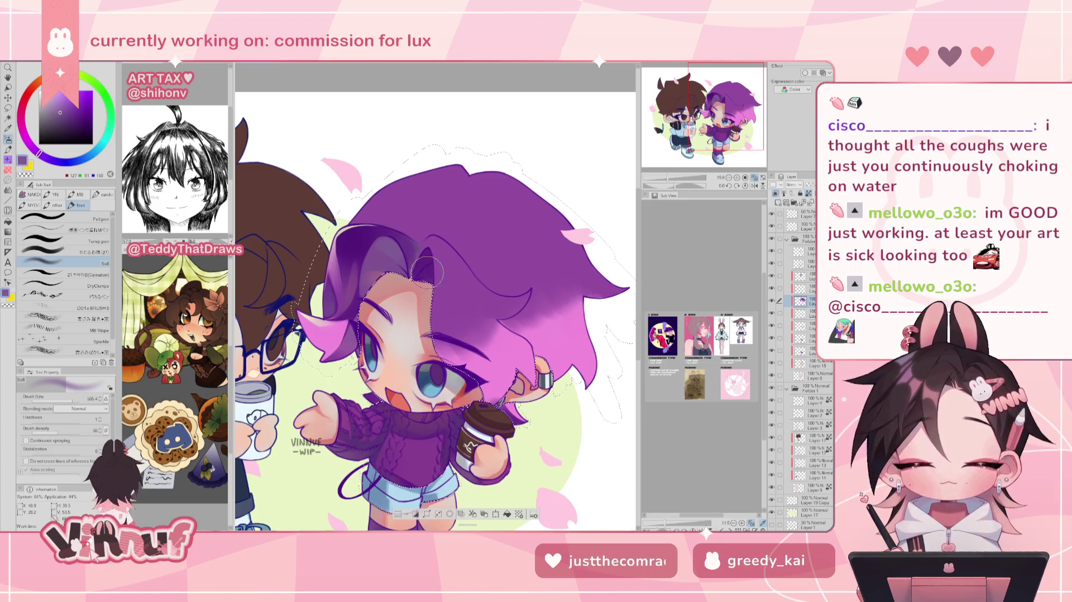
- Switch blending brush, reshow the upper layer's dark hair shading, and set brush size about 440
left_click(61, 252)
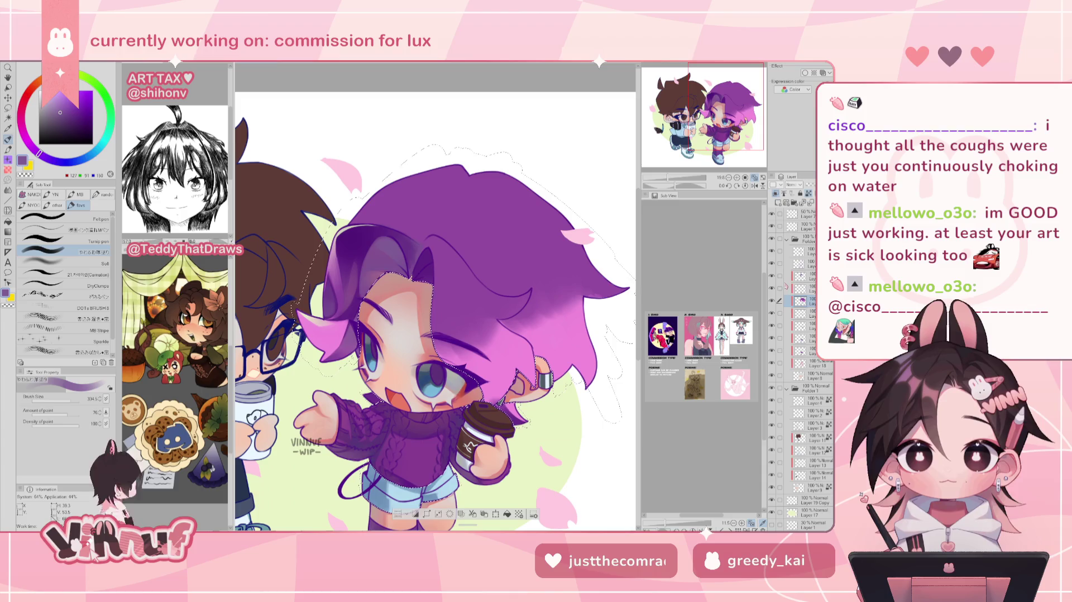
left_click(800, 275)
left_click(771, 275)
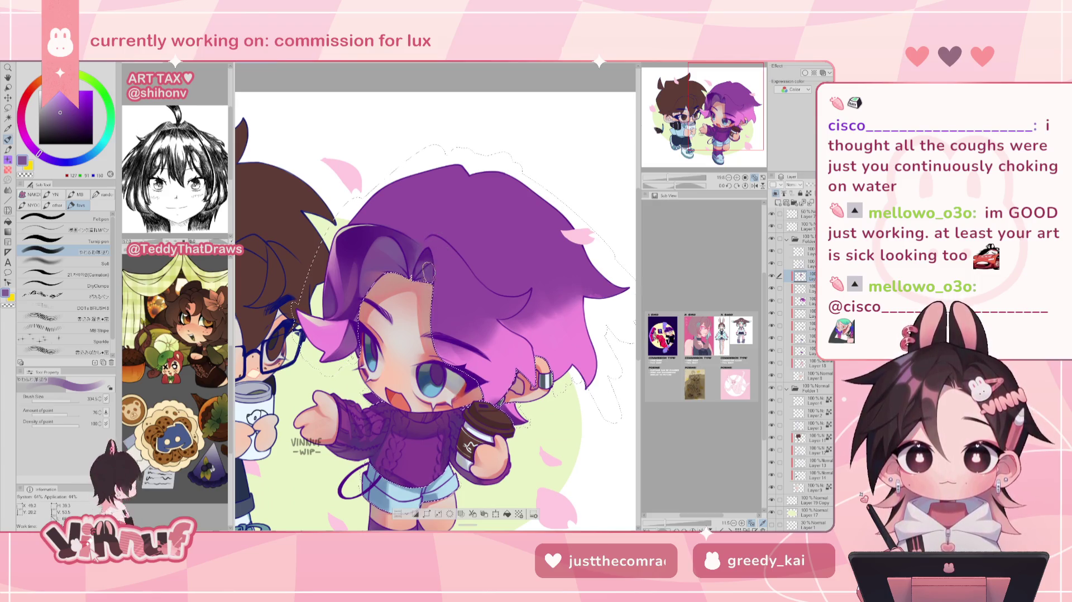
left_click_drag(68, 400, 66, 400)
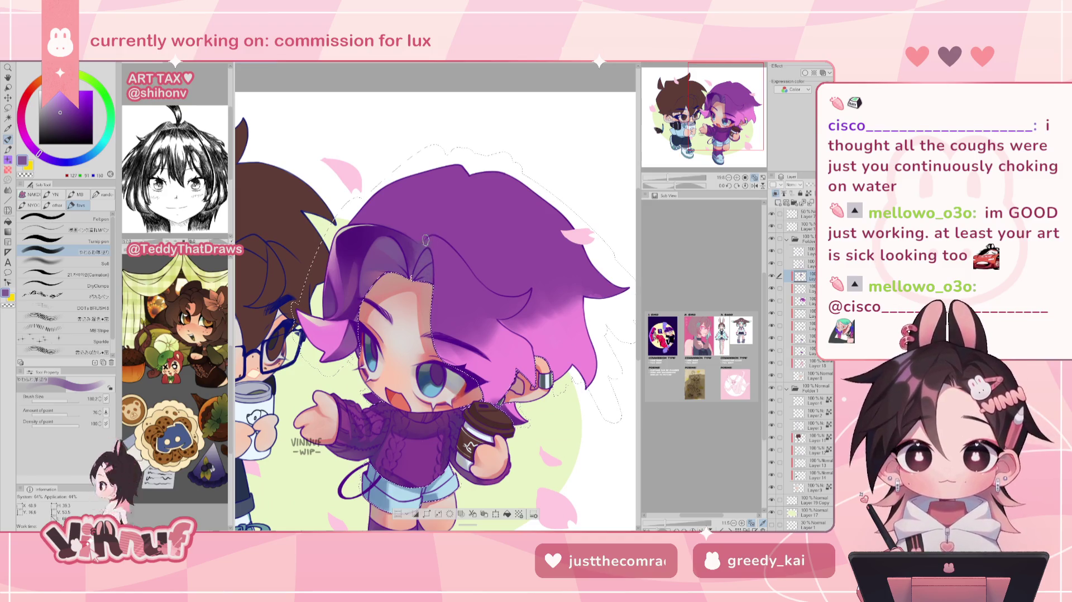
- Paint pink-purple and bluer purple tones with a brush about 90, then fit the illustration in view
left_click(428, 281, "alt")
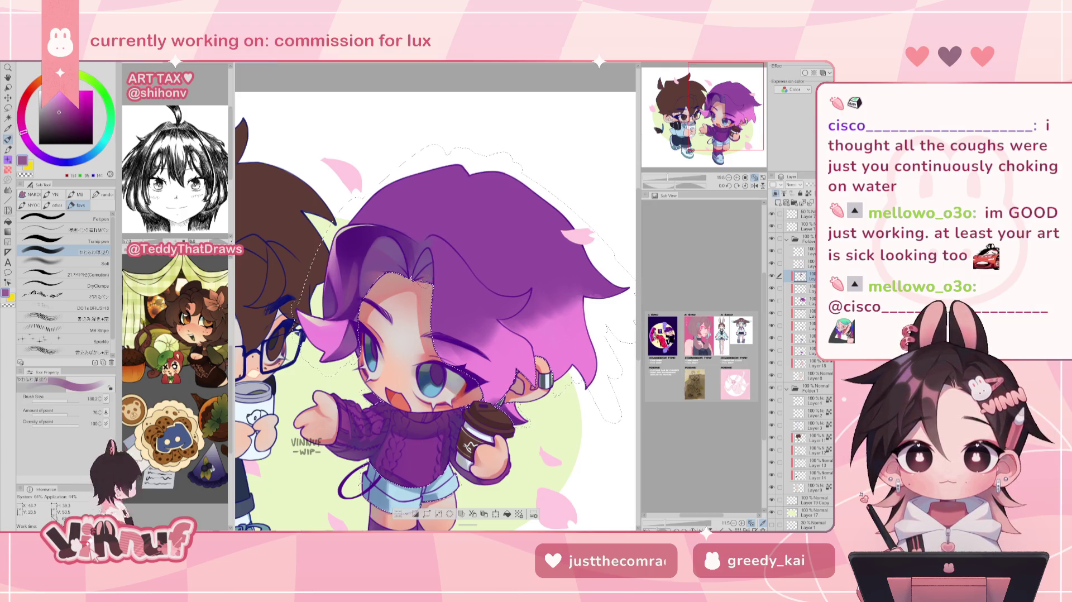
left_click(379, 259, "alt")
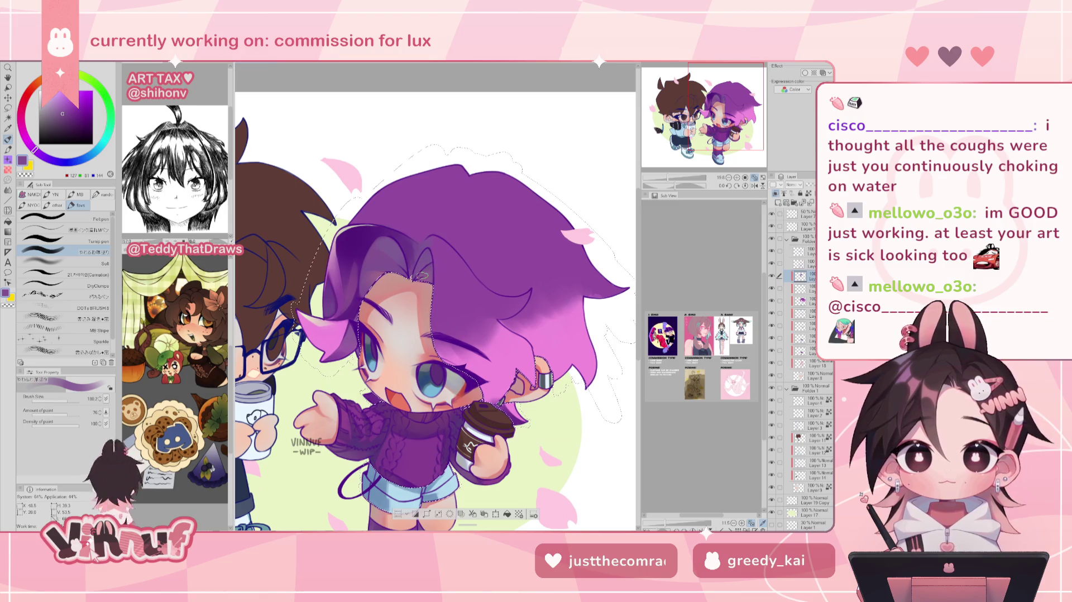
left_click(386, 254, "alt")
key("bracketleft")
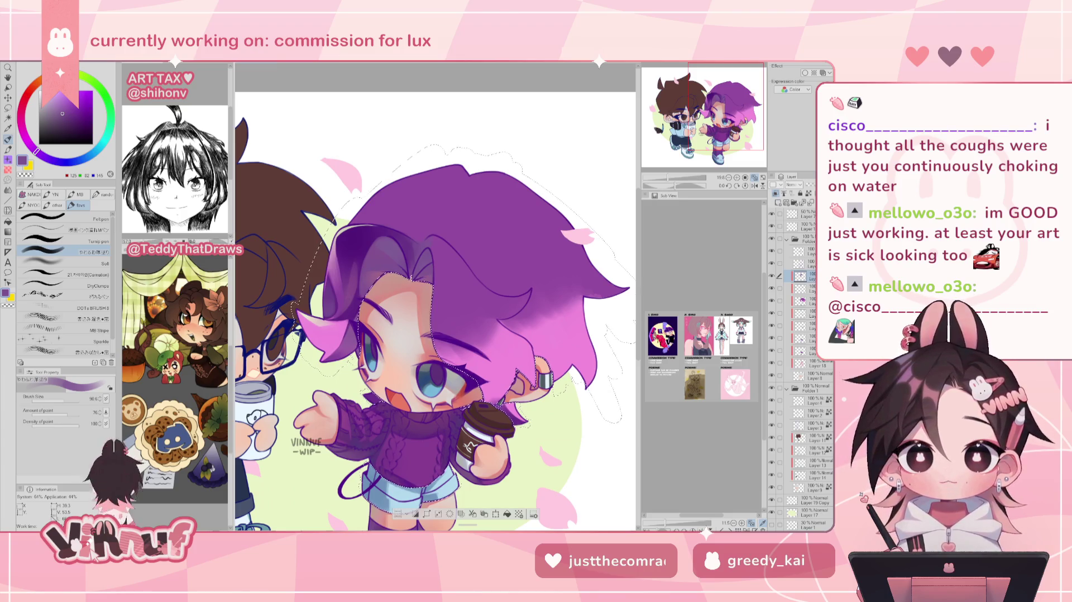
key("ctrl+0")
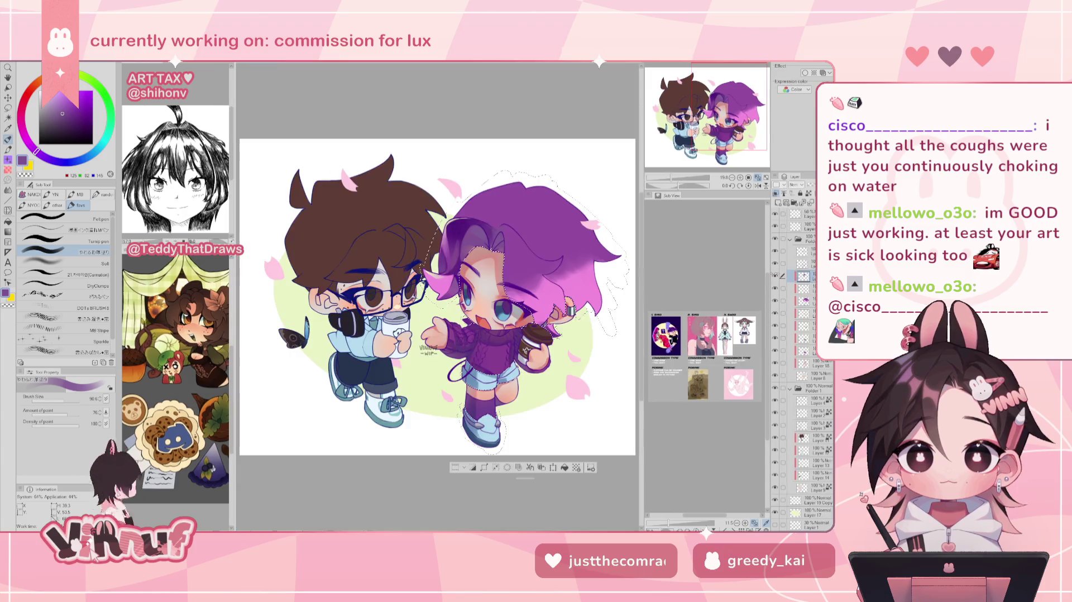
- Pick a darker purple and switch from the DryClumps brush to the soft やわらか brush
scroll(480, 313, "up", 5)
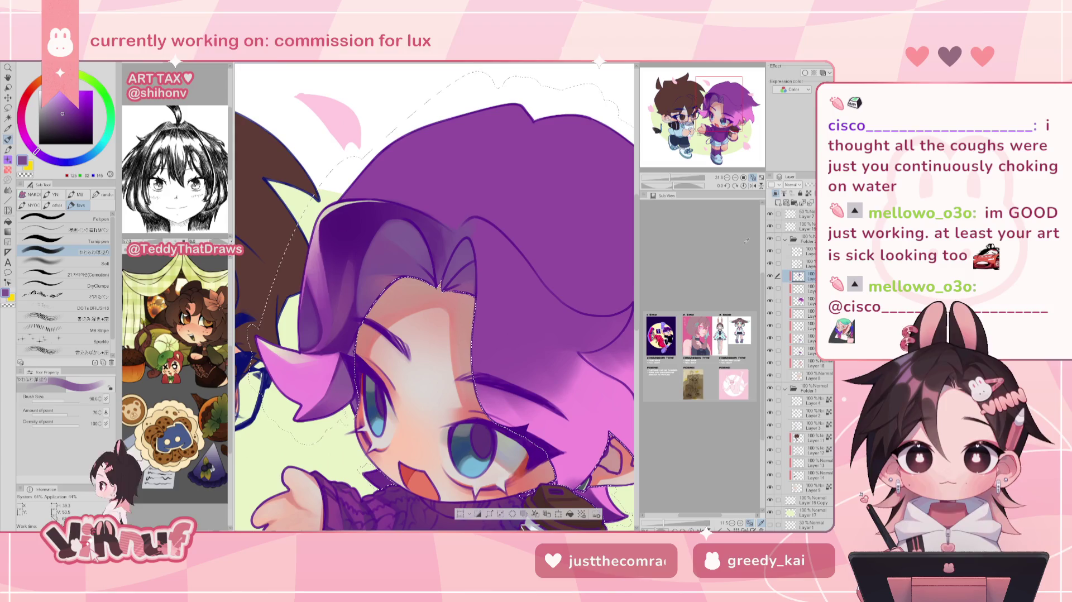
left_click(330, 272, "alt")
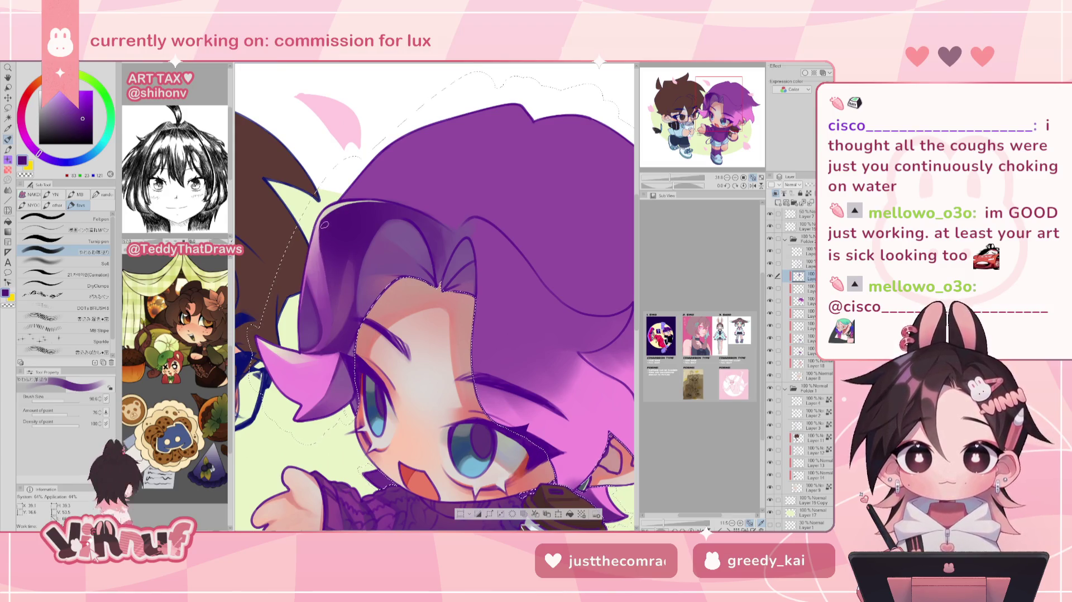
left_click(337, 191, "alt")
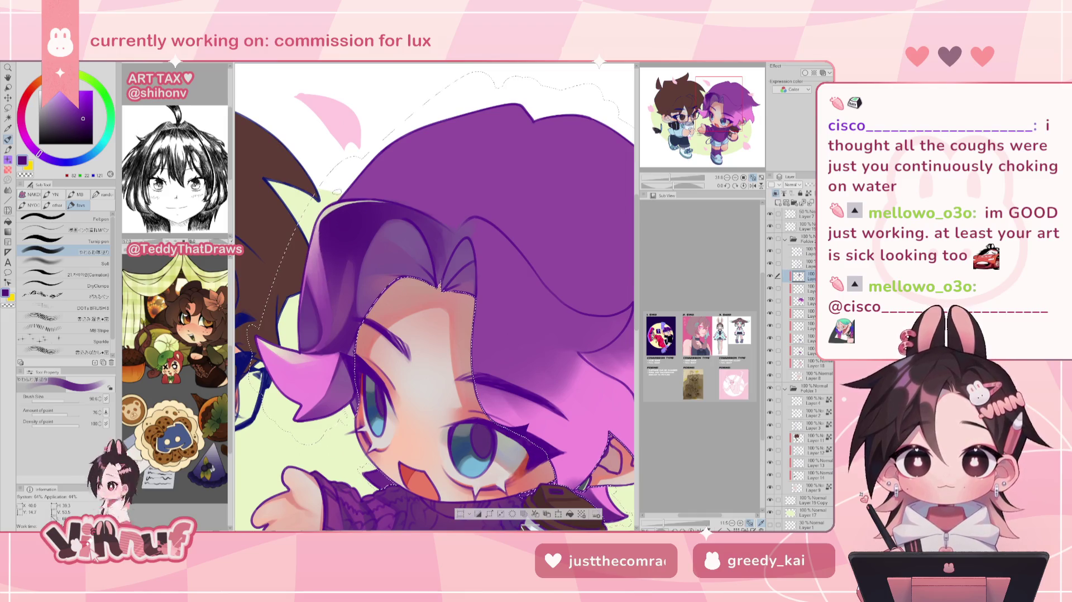
left_click(90, 286)
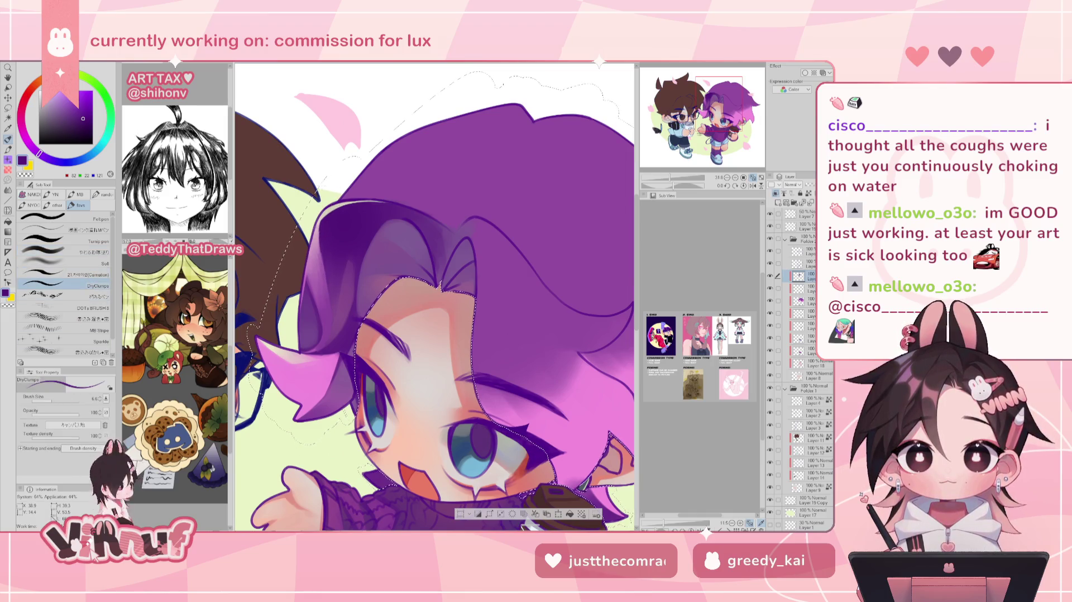
left_click(62, 274)
left_click(62, 252)
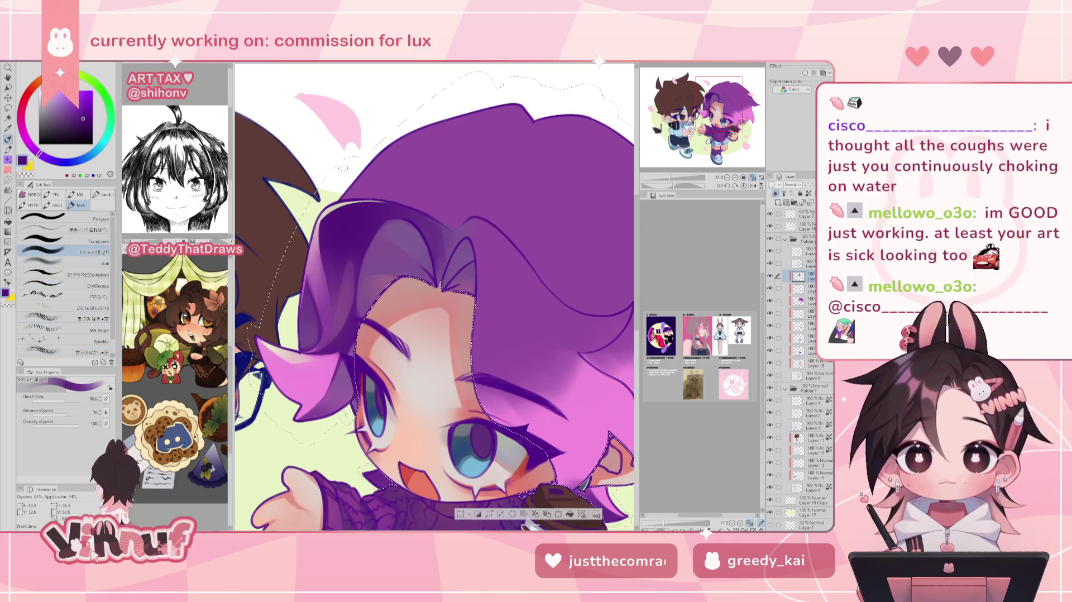
- Sample a lighter purple from the hair and softly shade the front bangs
left_click(334, 298, "alt")
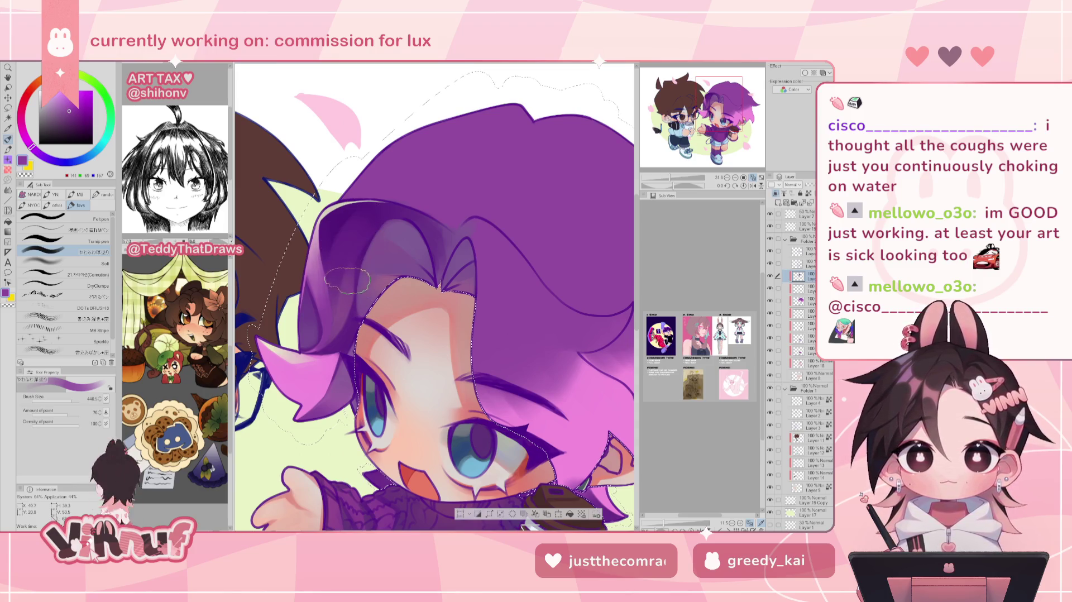
key("ctrl+minus")
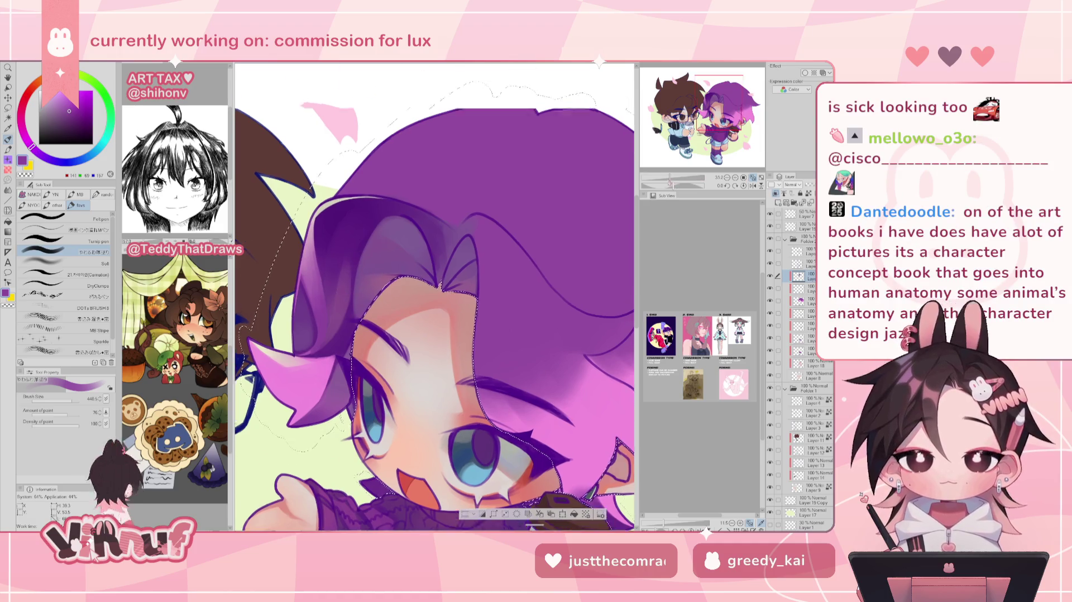
key("ctrl+minus")
key("ctrl+plus")
key("ctrl+plus")
key("ctrl+plus")
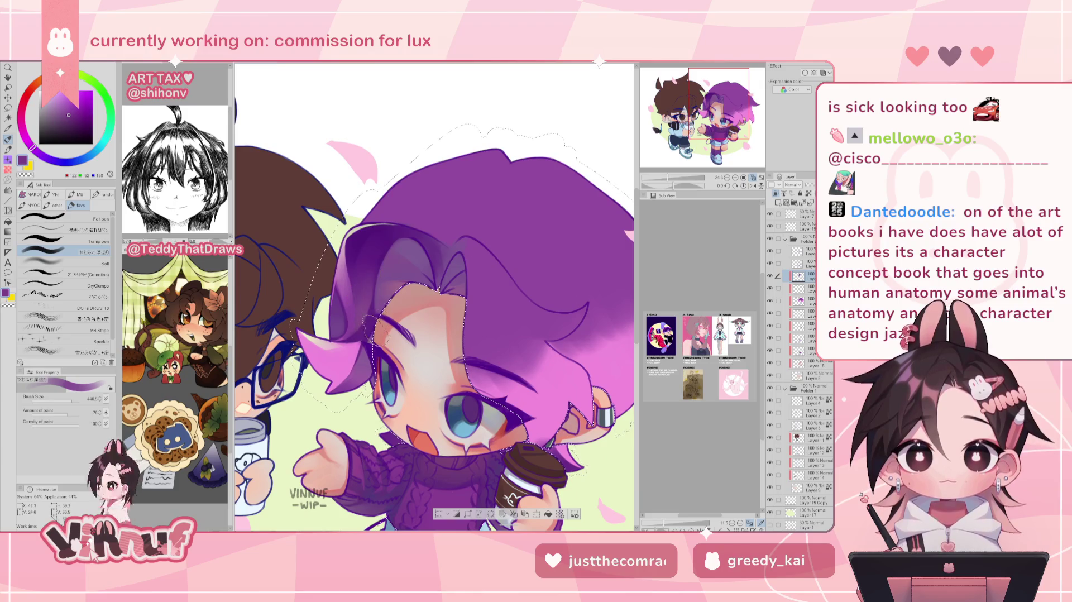
- With a smaller brush, paint dark, light and mid-tone purples through the bangs, flipping to check
mouse_move(365, 267)
left_mouse_down()
mouse_move(434, 298)
mouse_move(390, 251)
left_mouse_up()
left_click(389, 229, "alt")
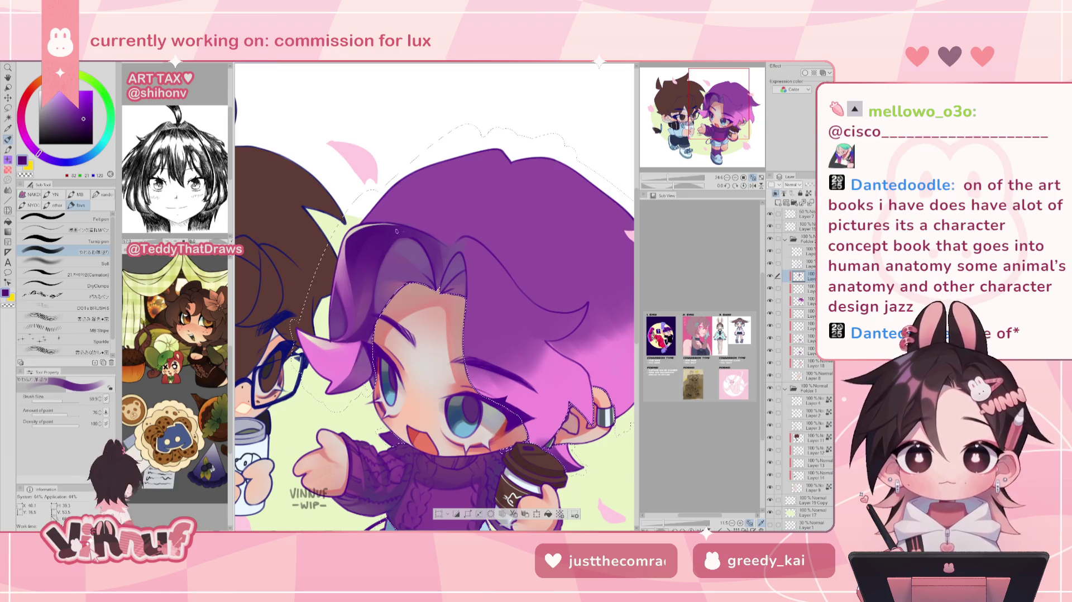
key("h")
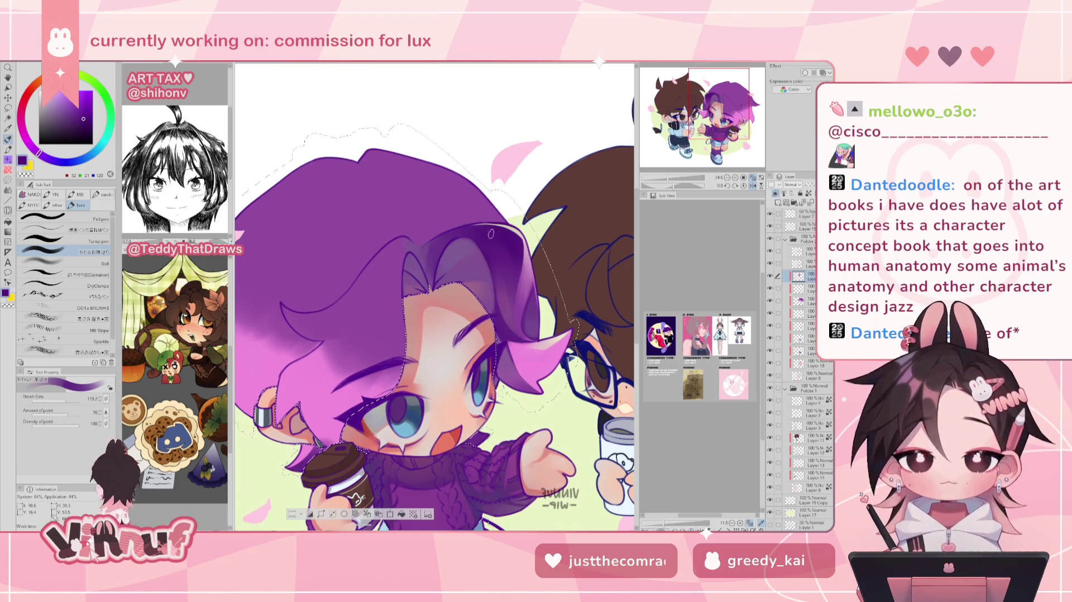
key("h")
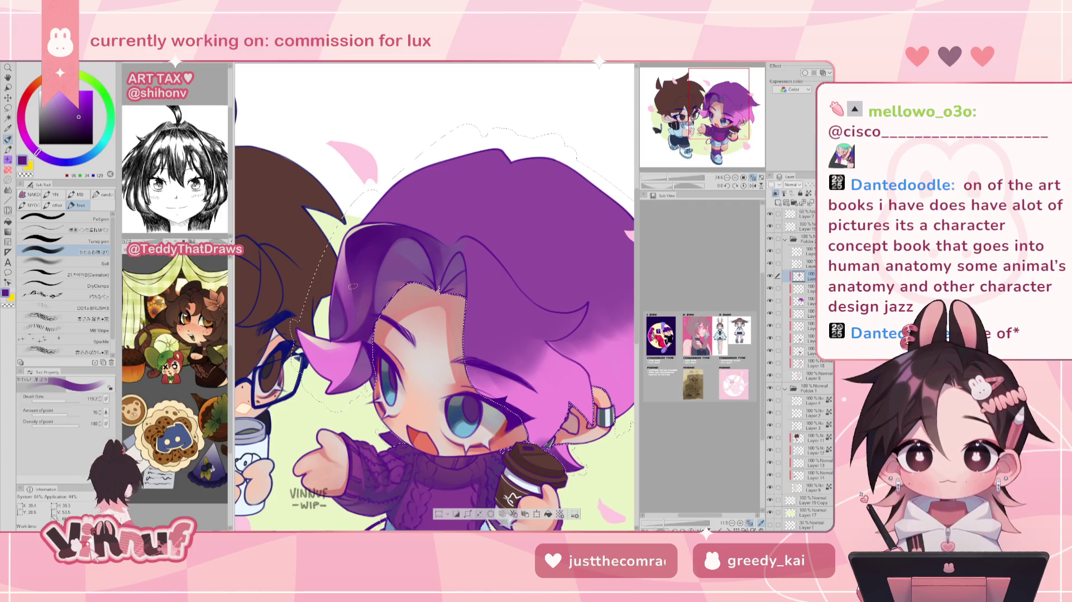
left_click(366, 277, "alt")
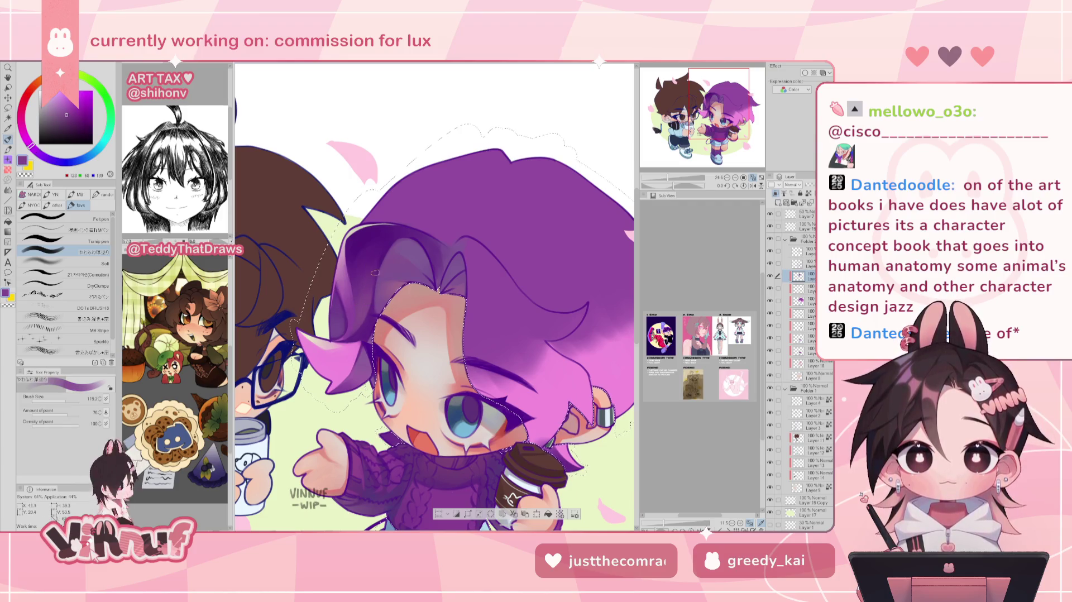
left_click(394, 235, "alt")
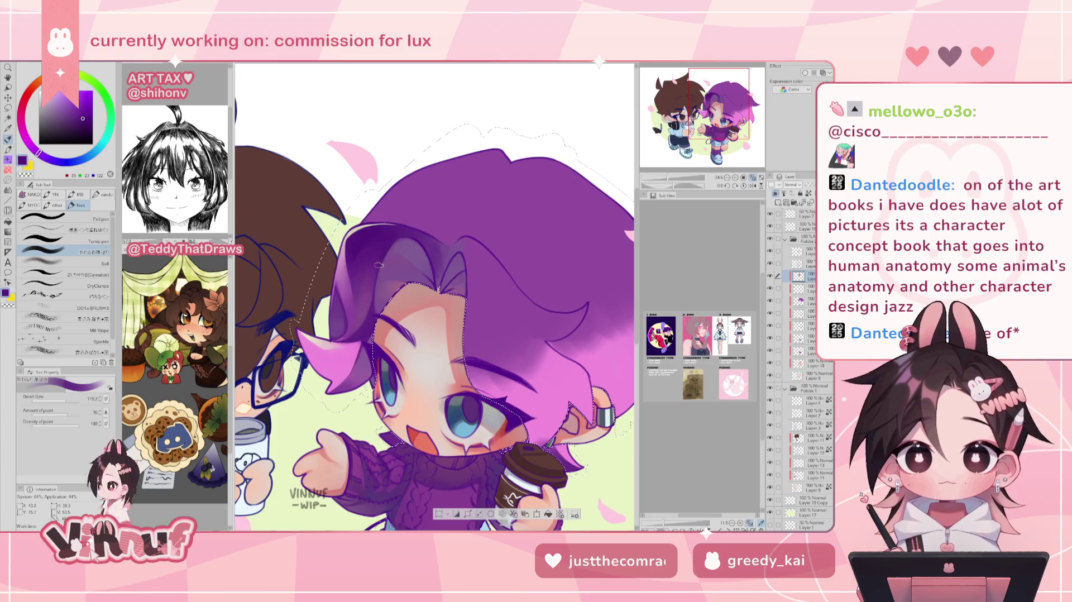
left_click_drag(668, 177, 686, 177)
left_click(334, 247, "alt")
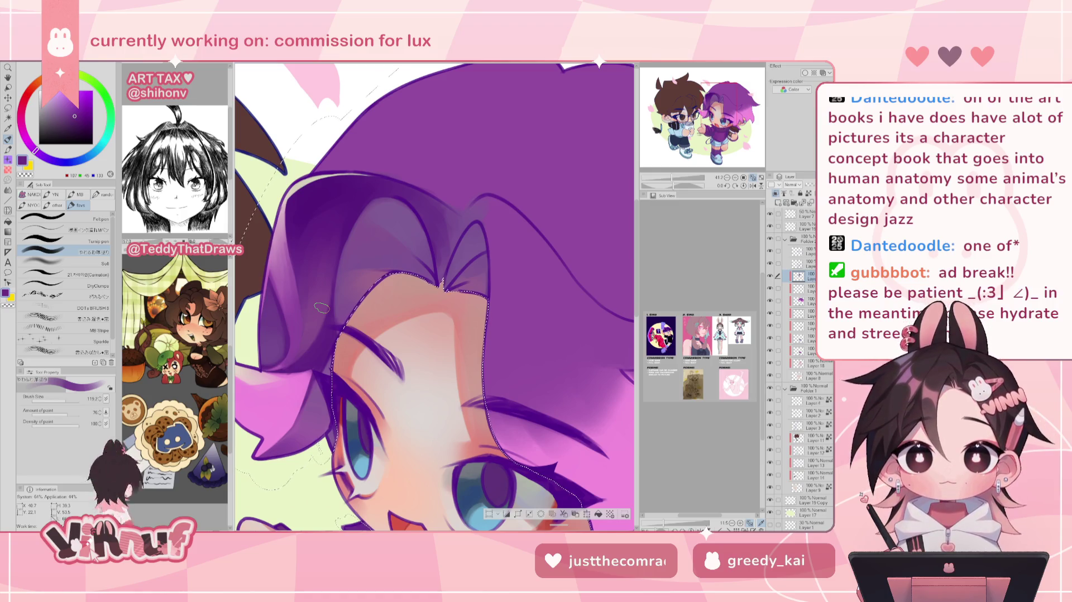
left_click_drag(670, 178, 674, 165)
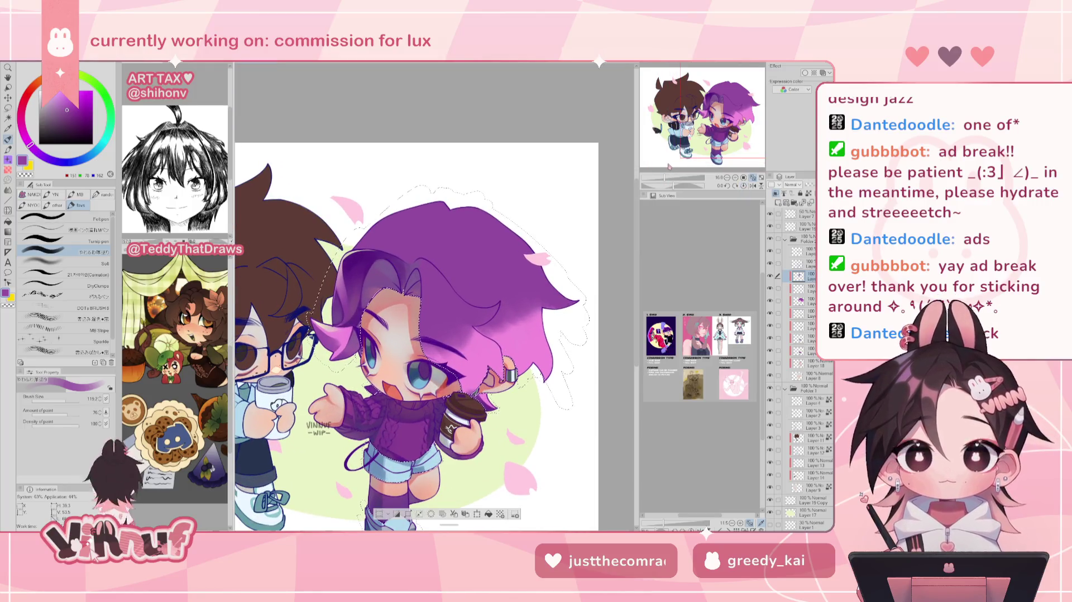
left_click(407, 476, "alt")
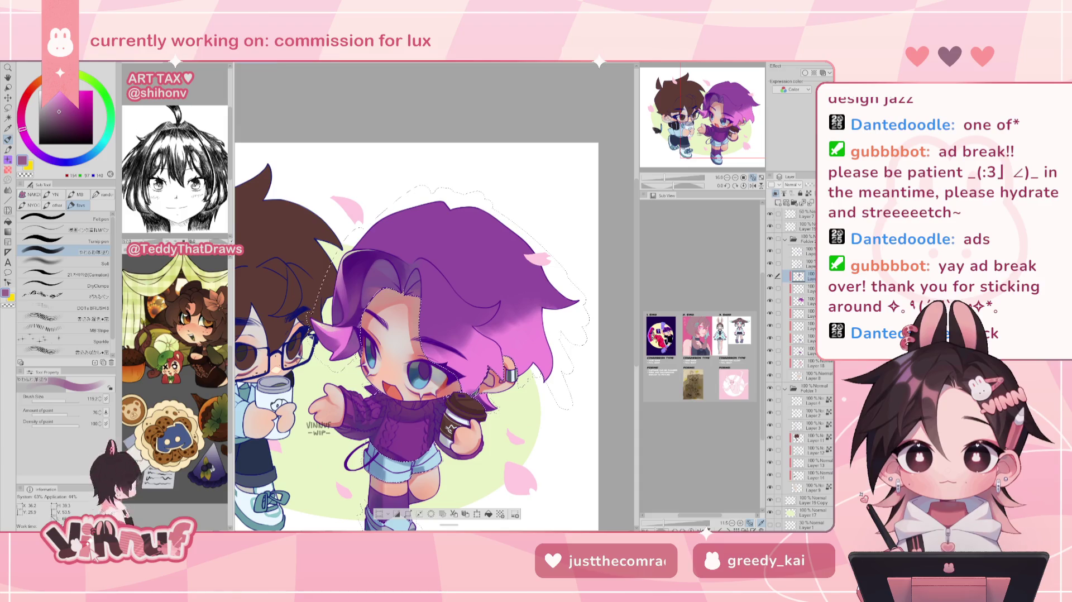
left_click(423, 467, "alt")
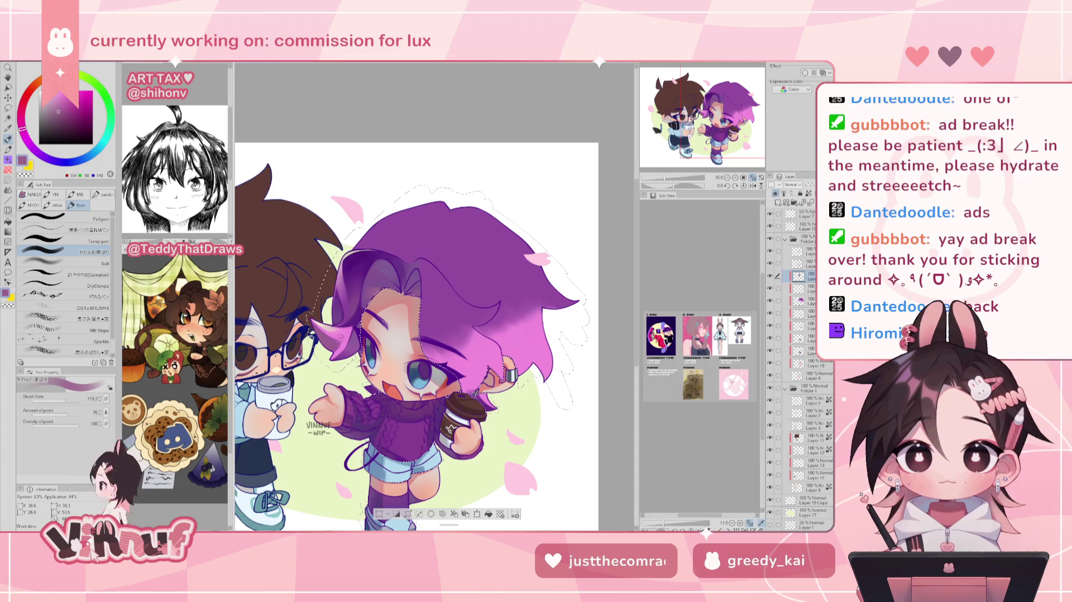
left_click(335, 313, "alt")
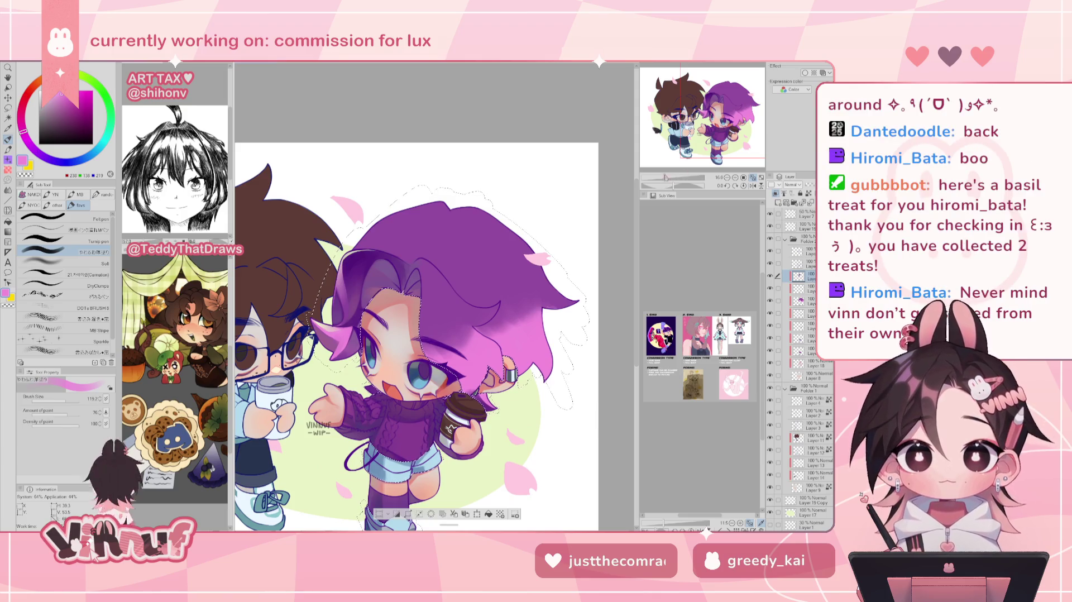
left_click_drag(663, 178, 667, 176)
left_click(555, 356, "alt")
left_click(555, 368, "alt")
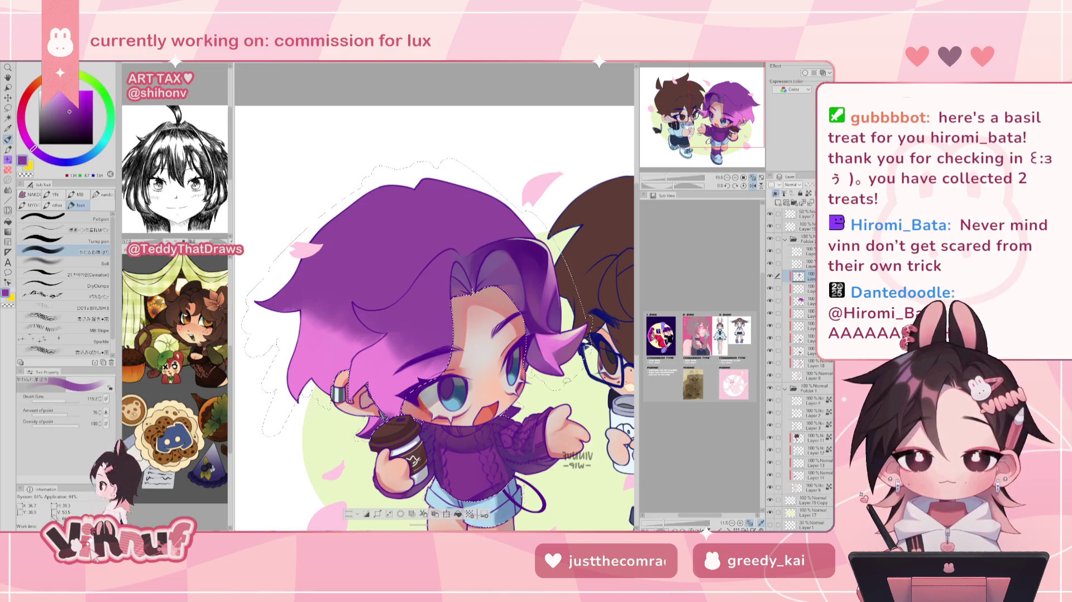
- Paint light purple and pink into the bangs on the flipped canvas, then flip back
key("h")
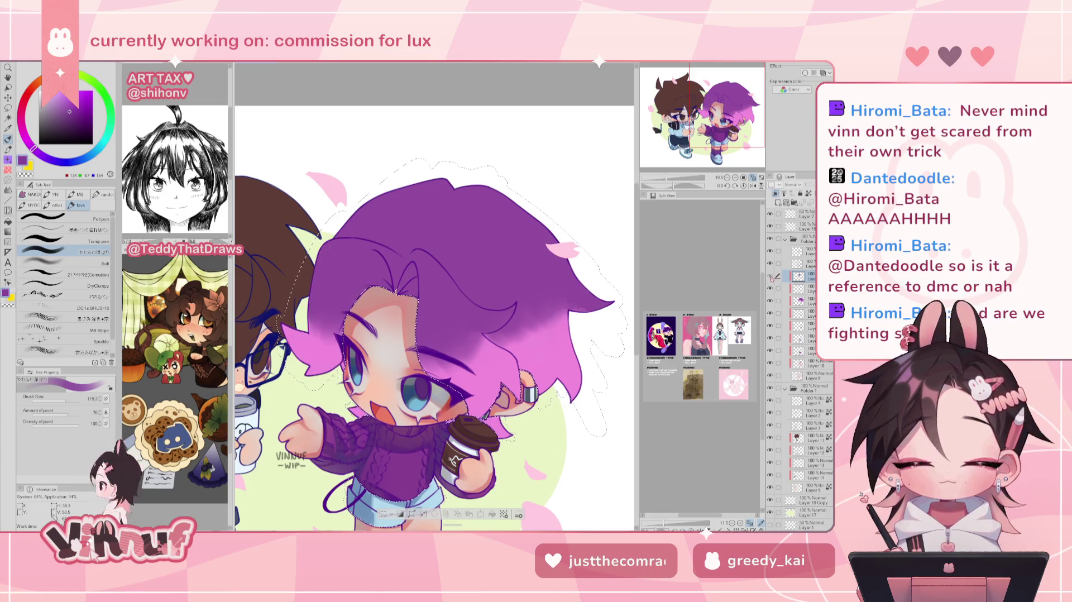
left_click(308, 357, "alt")
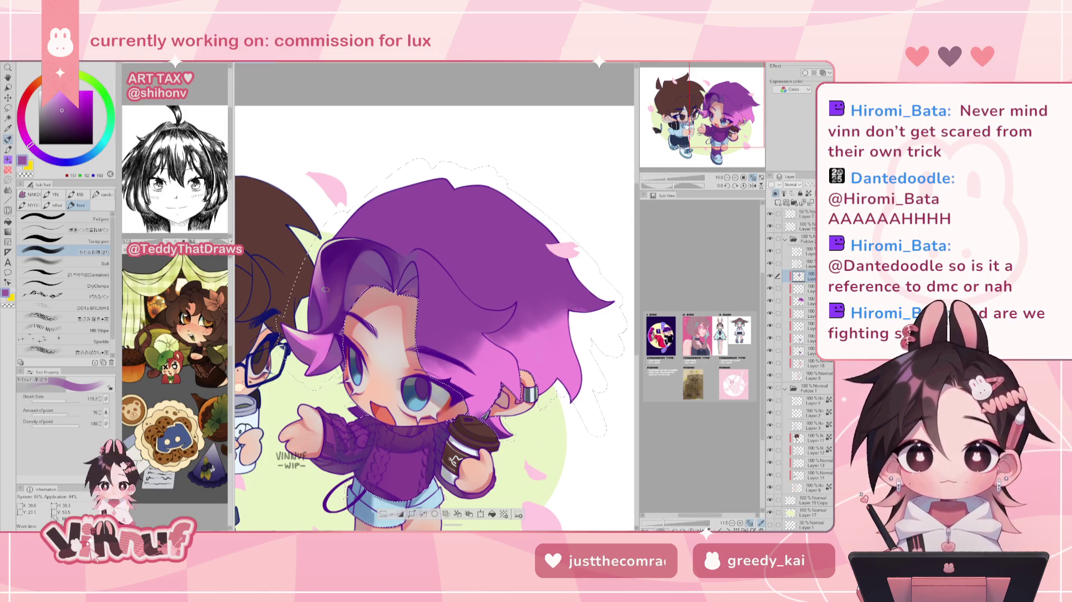
left_click(333, 352, "alt")
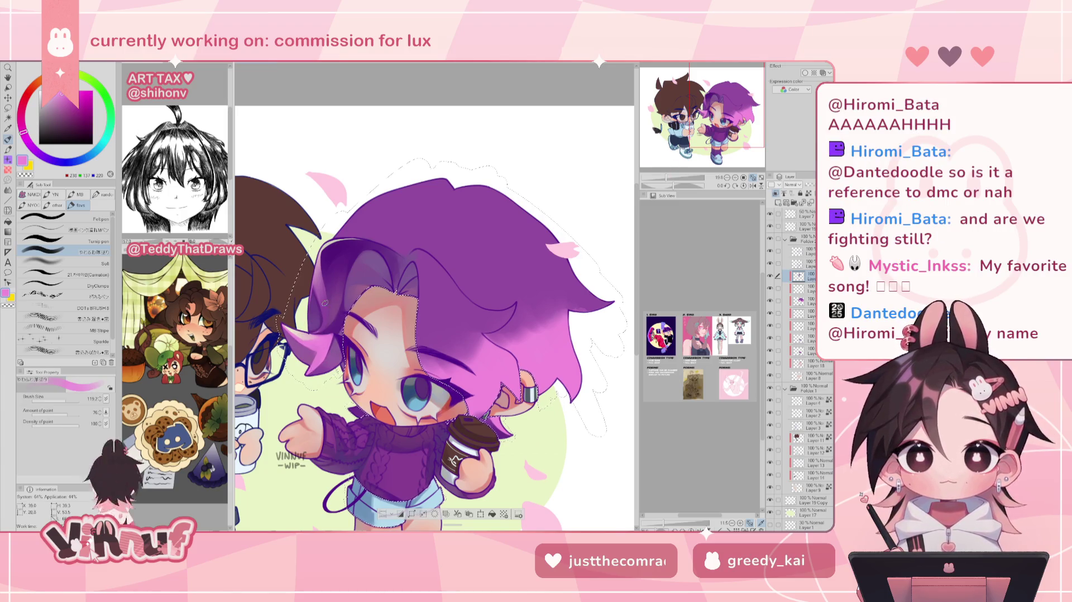
key("h")
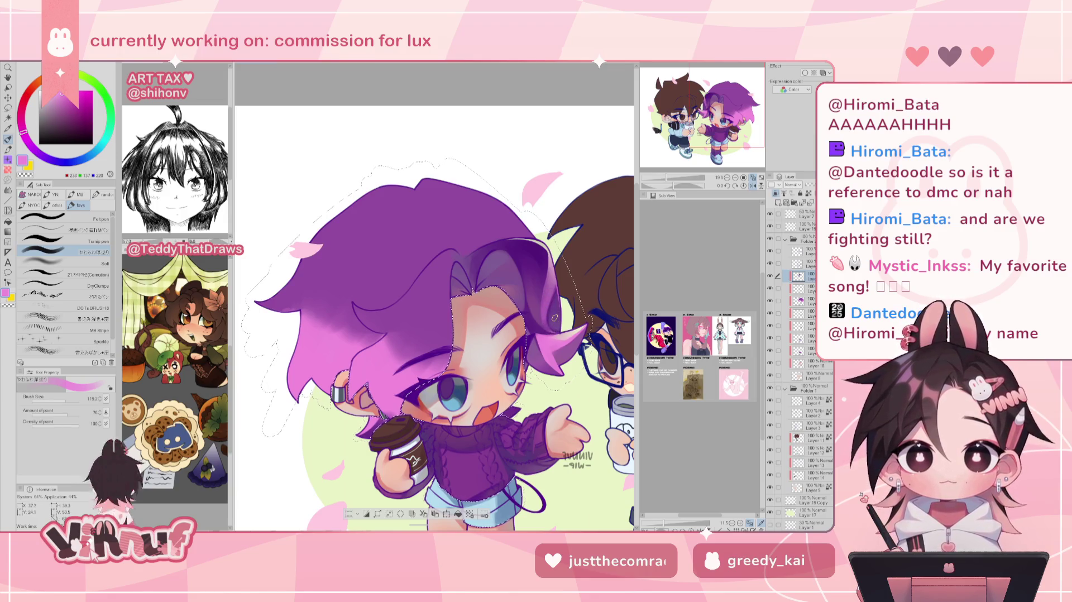
left_click(64, 274)
- Flip and zoom the canvas to review the hair before shading
key("h")
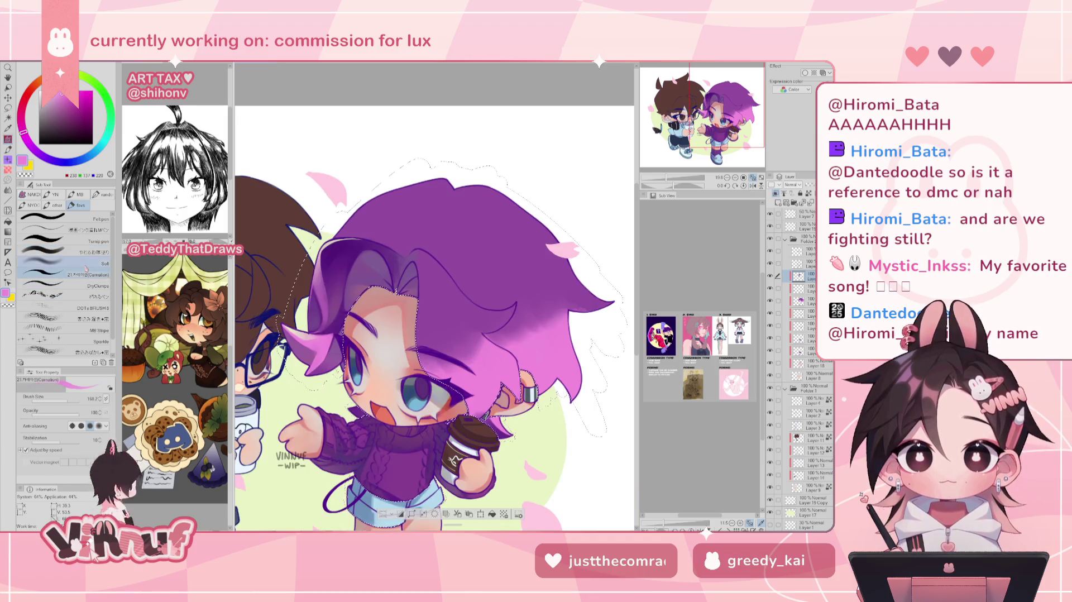
key("h")
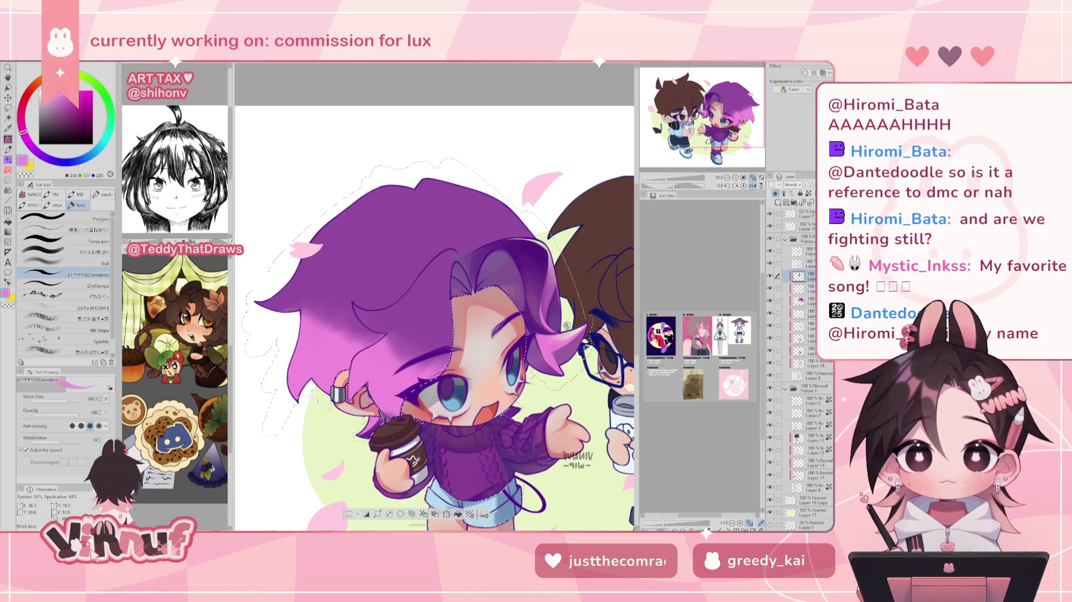
key("h")
key("ctrl+minus")
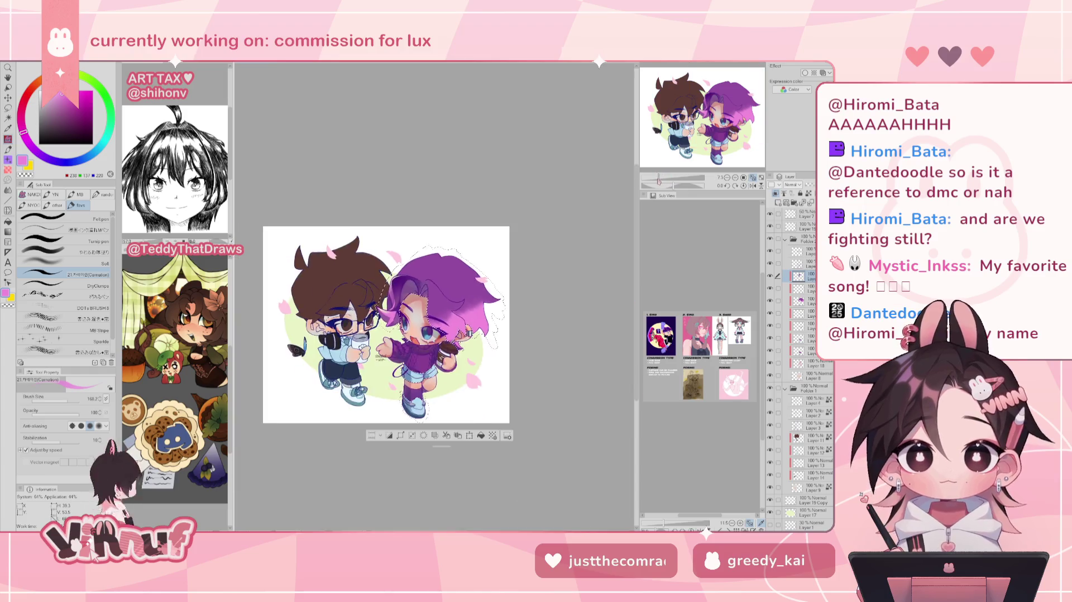
left_click_drag(662, 181, 671, 183)
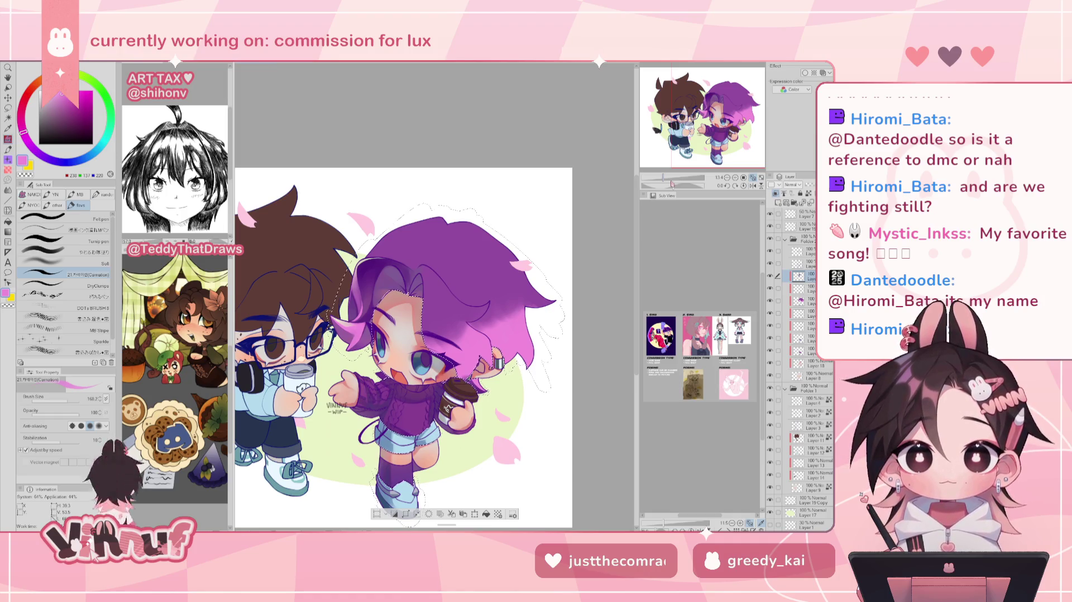
left_click_drag(663, 178, 666, 179)
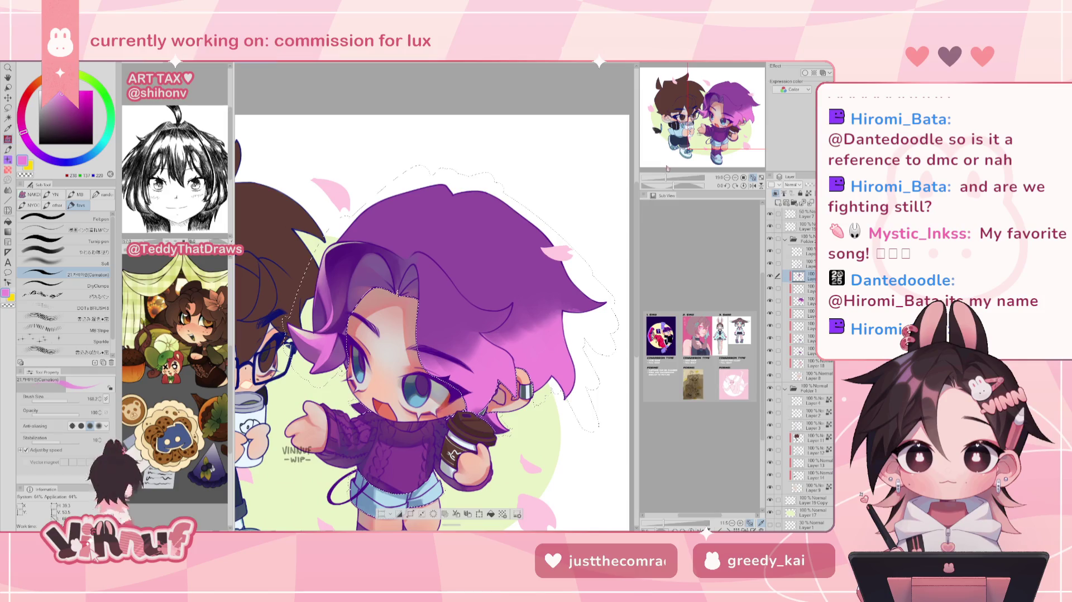
left_click(753, 185)
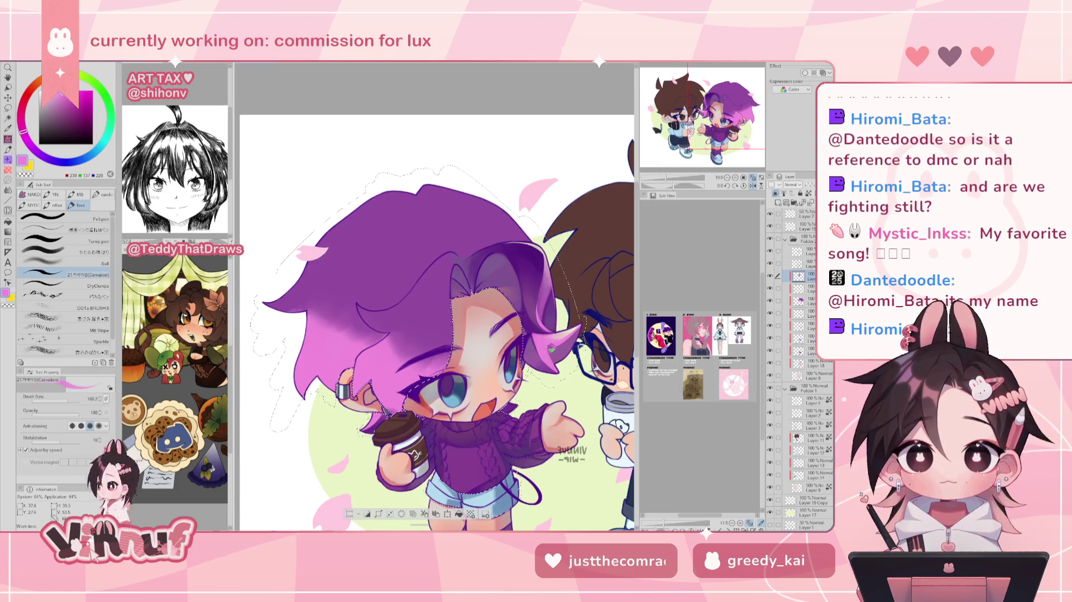
key("h")
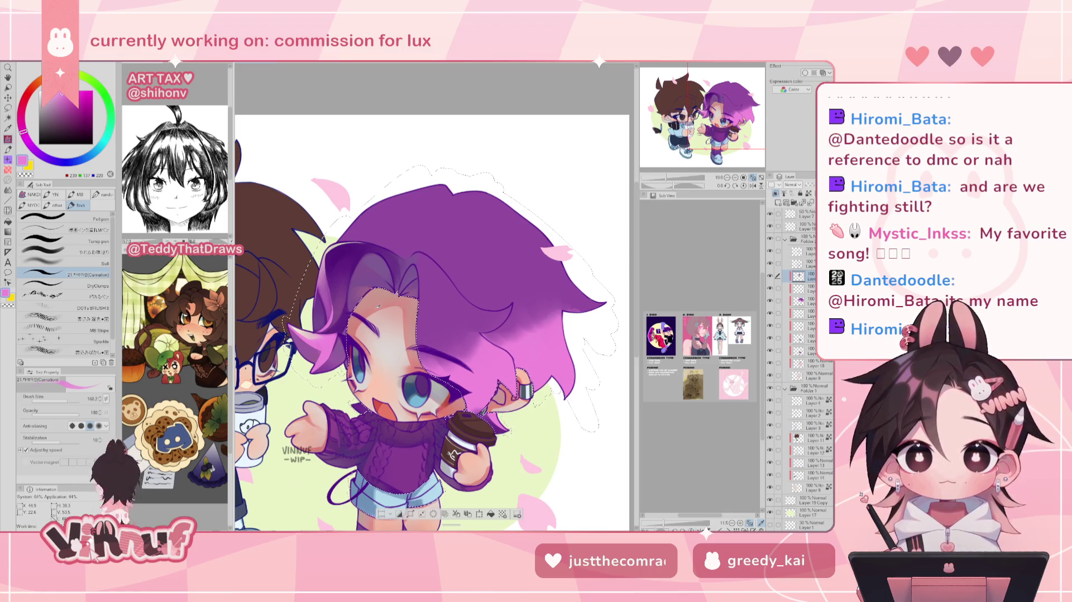
- Deepen the upper hair with muted purple using the やわらか塗り blend brush
left_click(360, 282, "alt")
left_click(90, 252)
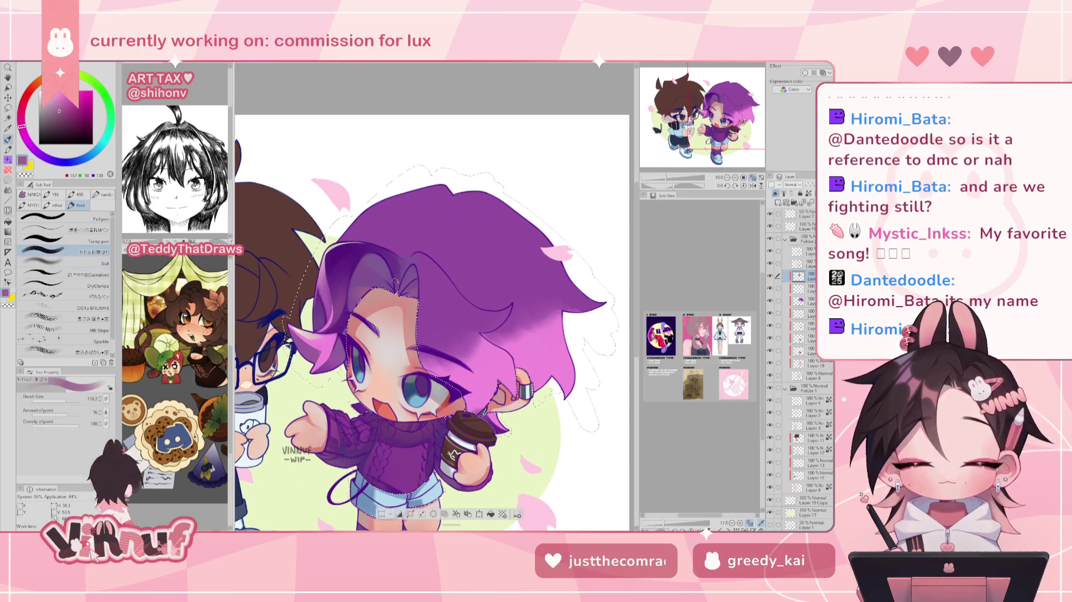
key("h")
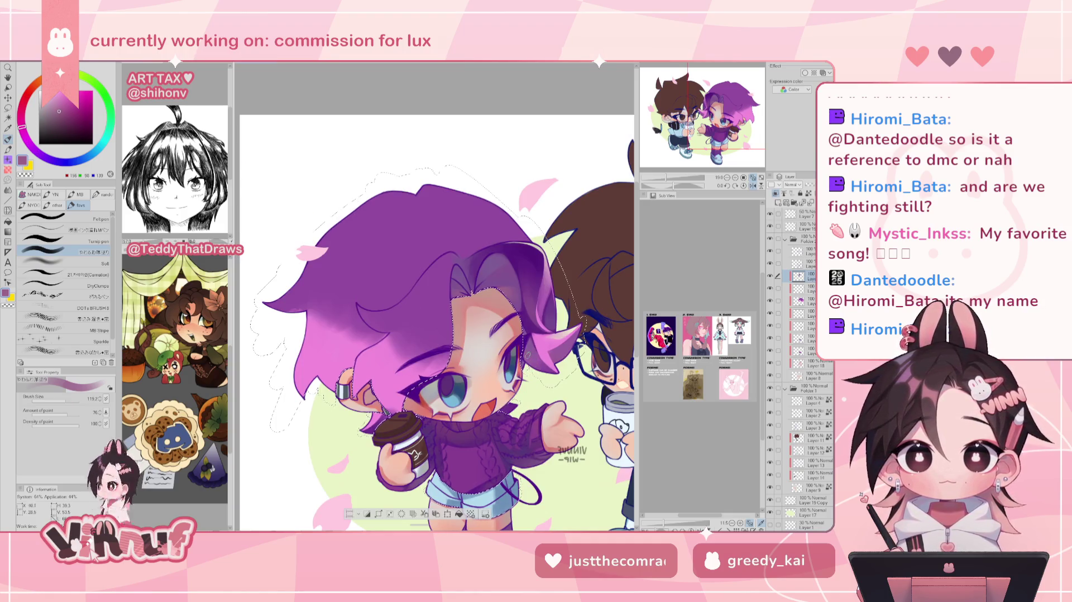
key("h")
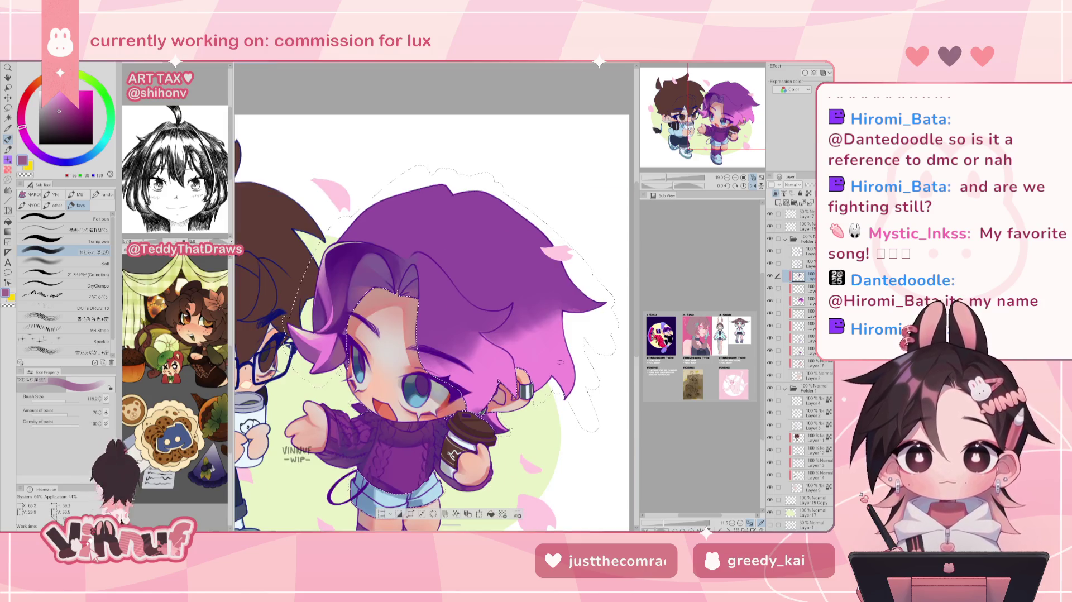
left_click_drag(666, 178, 665, 177)
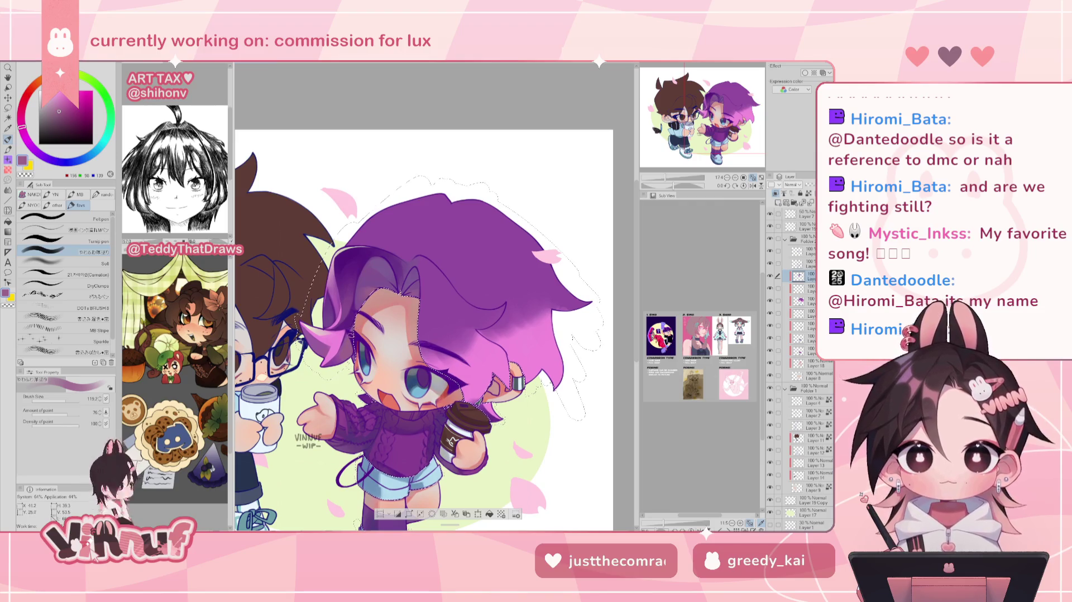
left_click(387, 257, "alt")
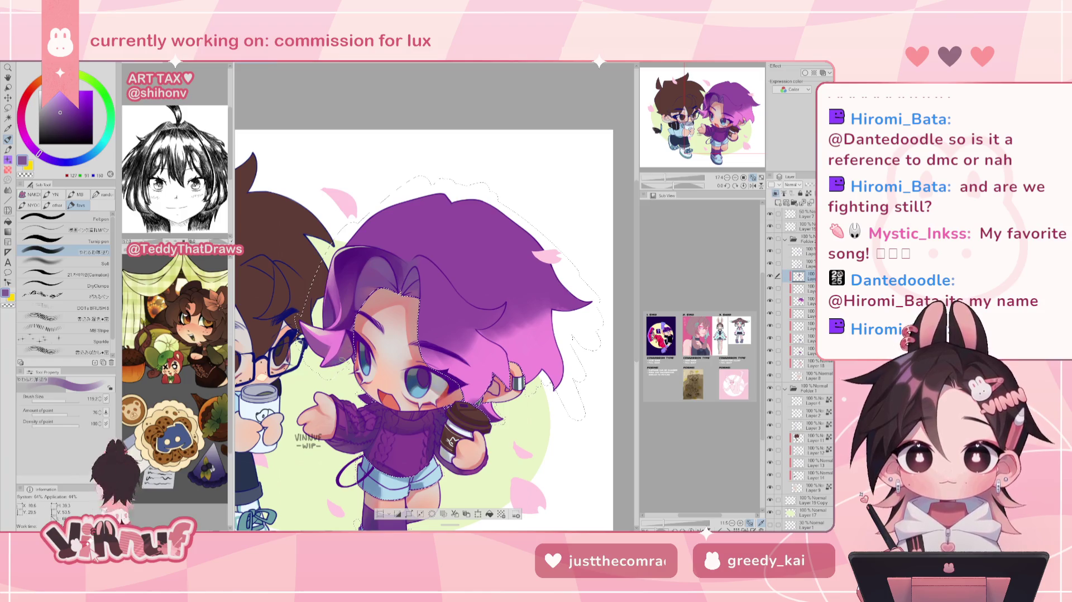
key("h")
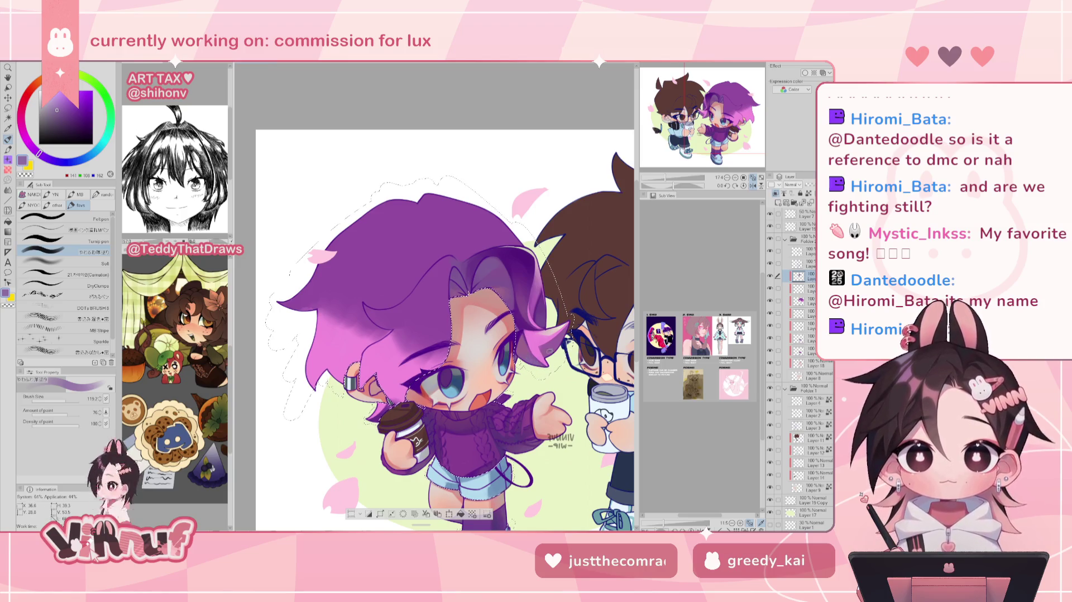
key("h")
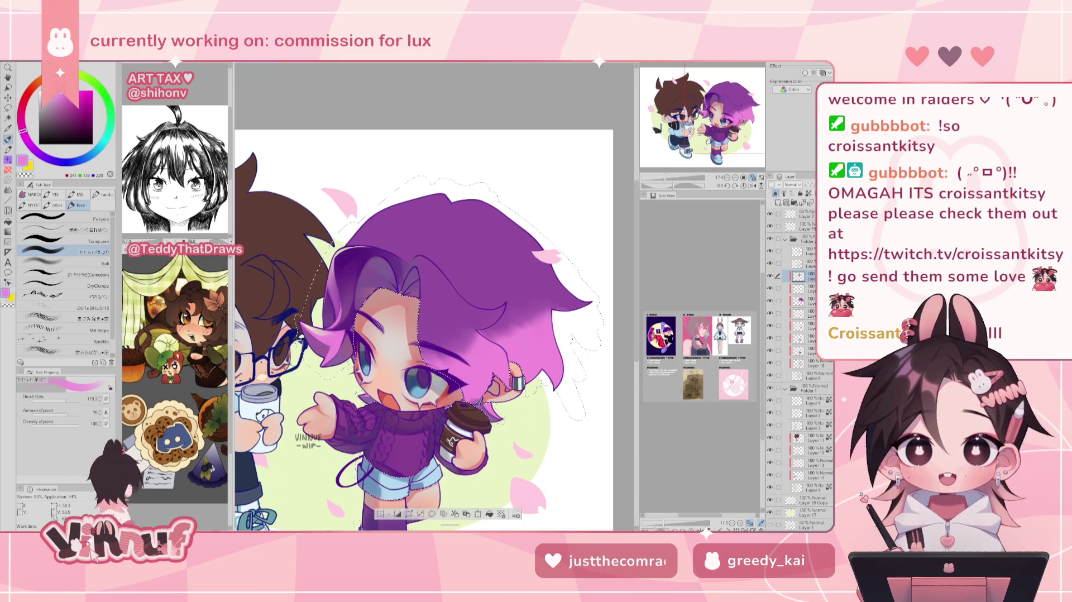
mouse_move(412, 334)
left_mouse_down()
mouse_move(434, 319)
mouse_move(399, 307)
left_mouse_up()
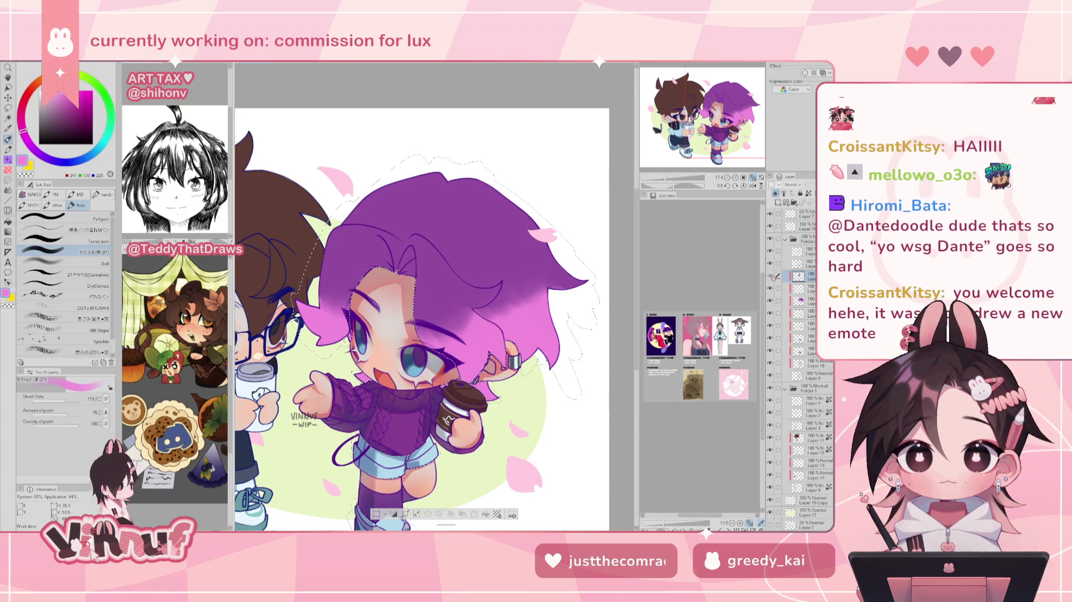
key("ctrl+minus")
- Zoom in on the hair, eyedrop its dark purples, and switch to the Carnation brush
key("h")
key("h")
key("ctrl+plus")
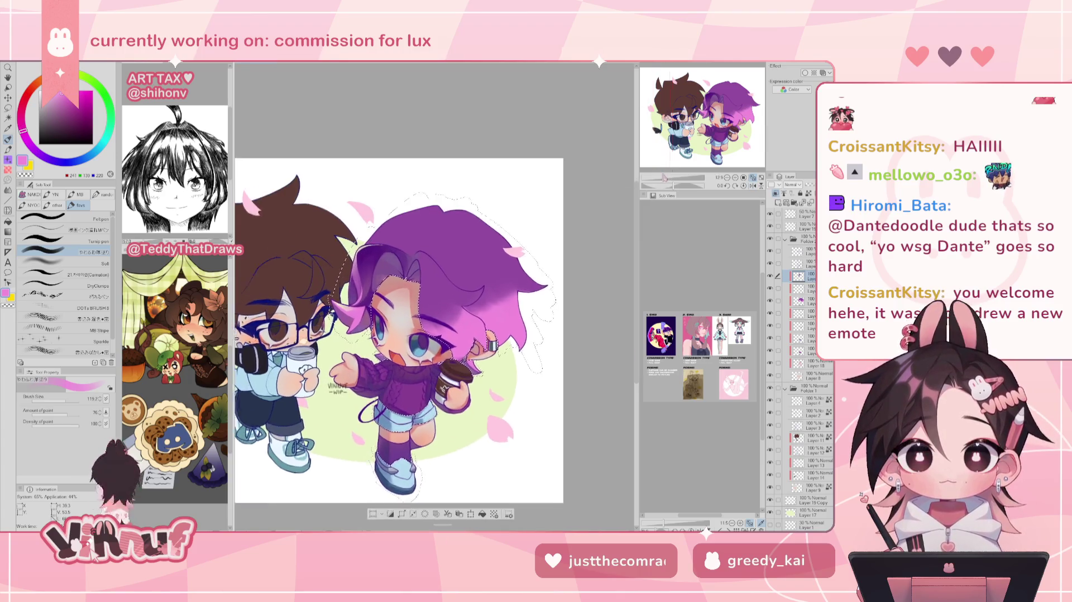
key("ctrl+plus")
left_click(362, 245, "alt")
key("h")
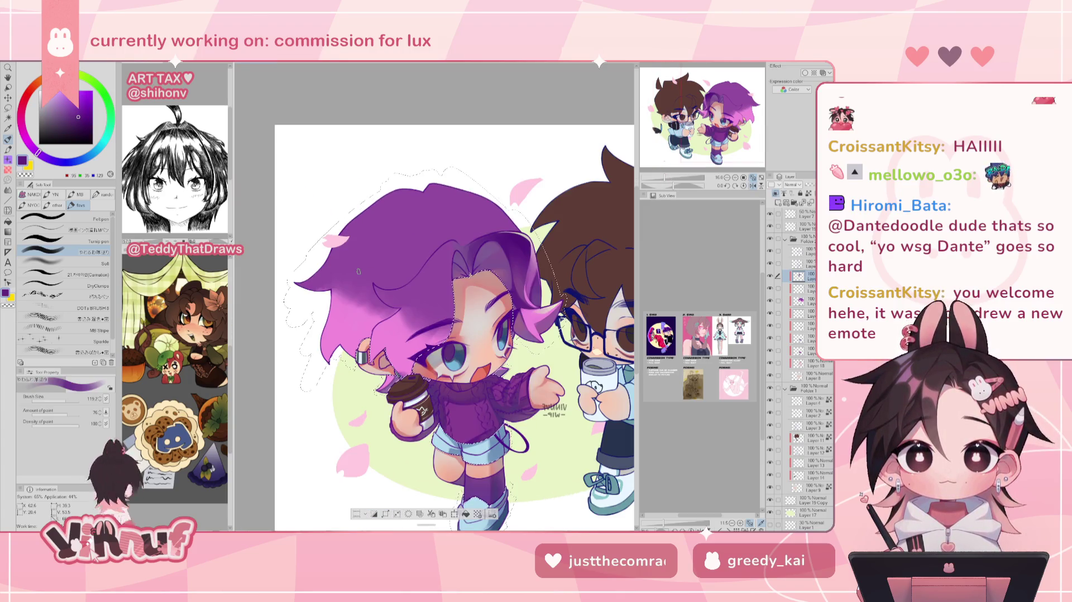
key("ctrl+plus")
key("ctrl+plus")
left_click(471, 332, "alt")
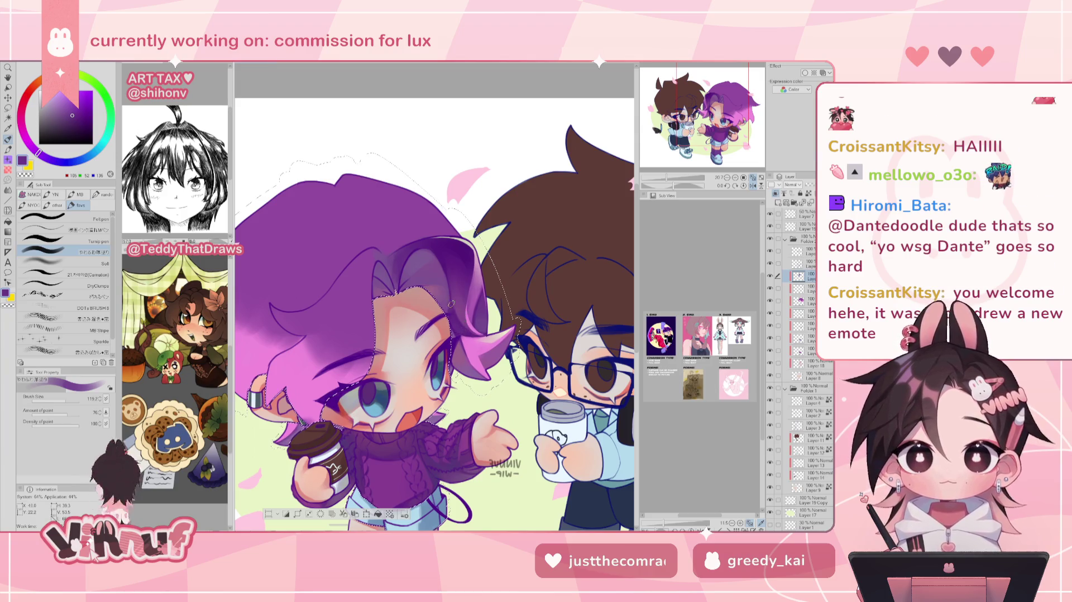
left_click(462, 300, "alt")
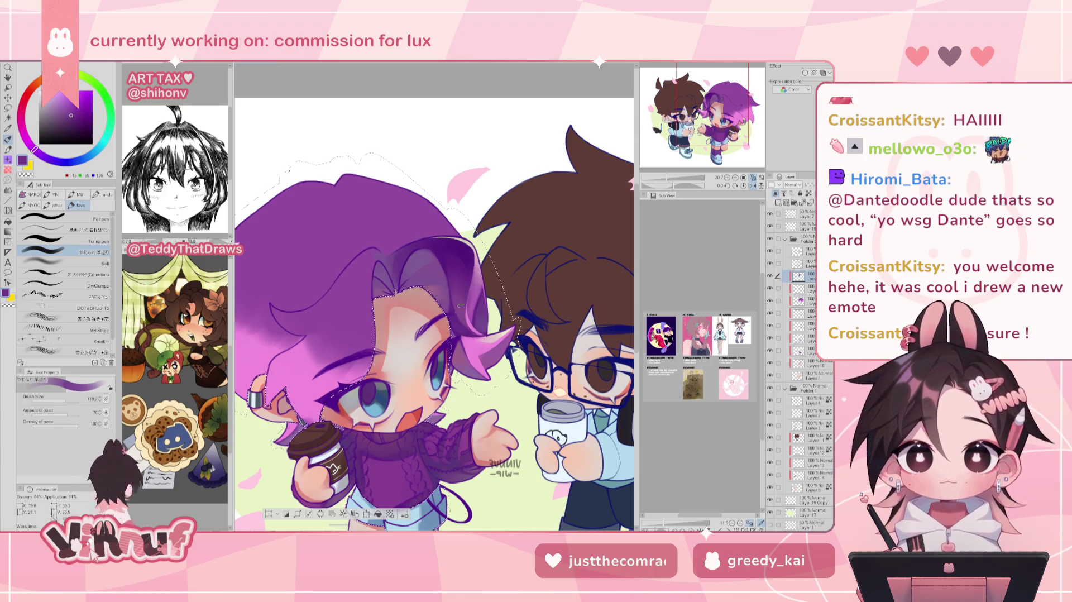
left_click(86, 274)
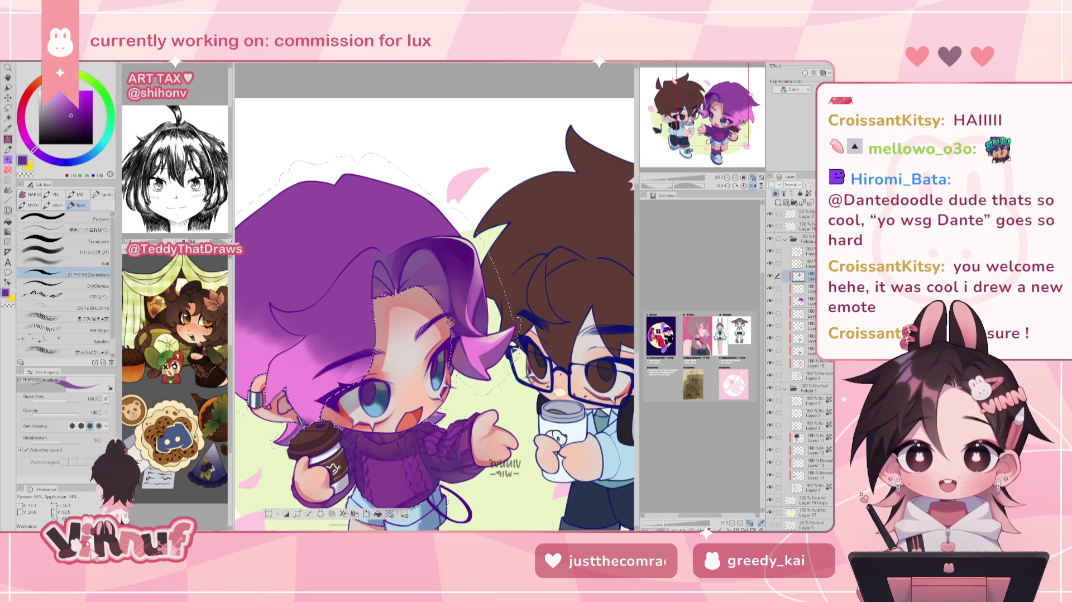
- Paint deeper purple and pink strands into the hair, then flip and zoom out to check
left_click(453, 310, "alt")
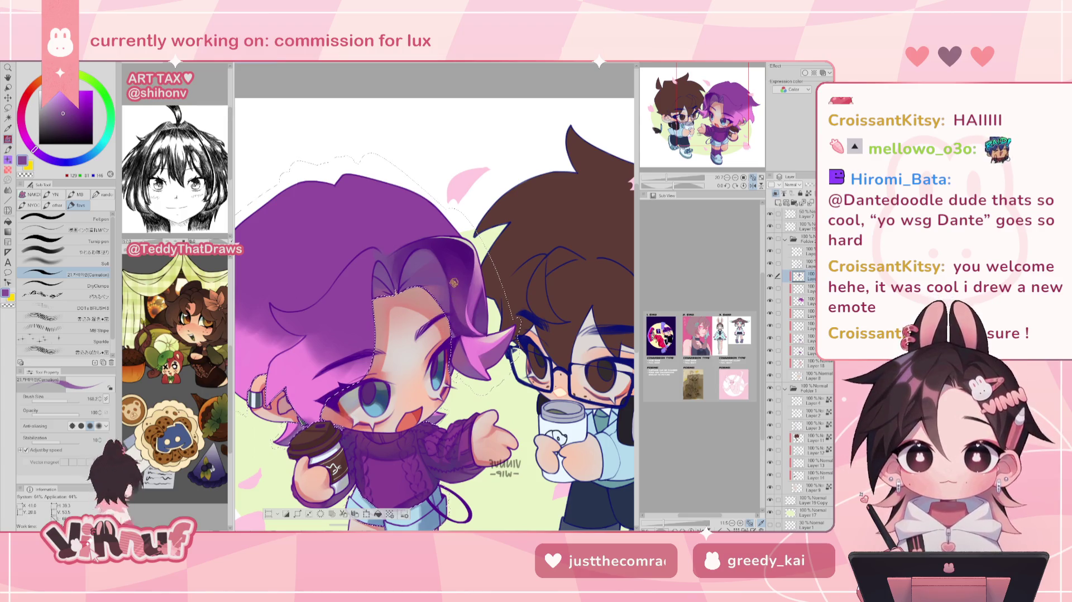
left_click(450, 297, "alt")
left_click(454, 305, "alt")
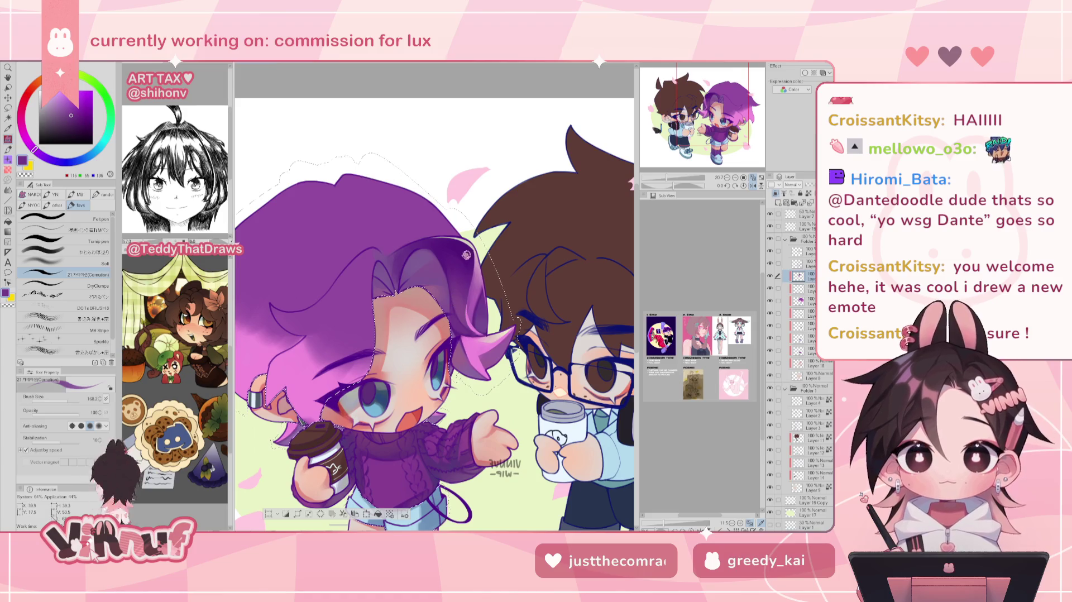
left_click(469, 275, "alt")
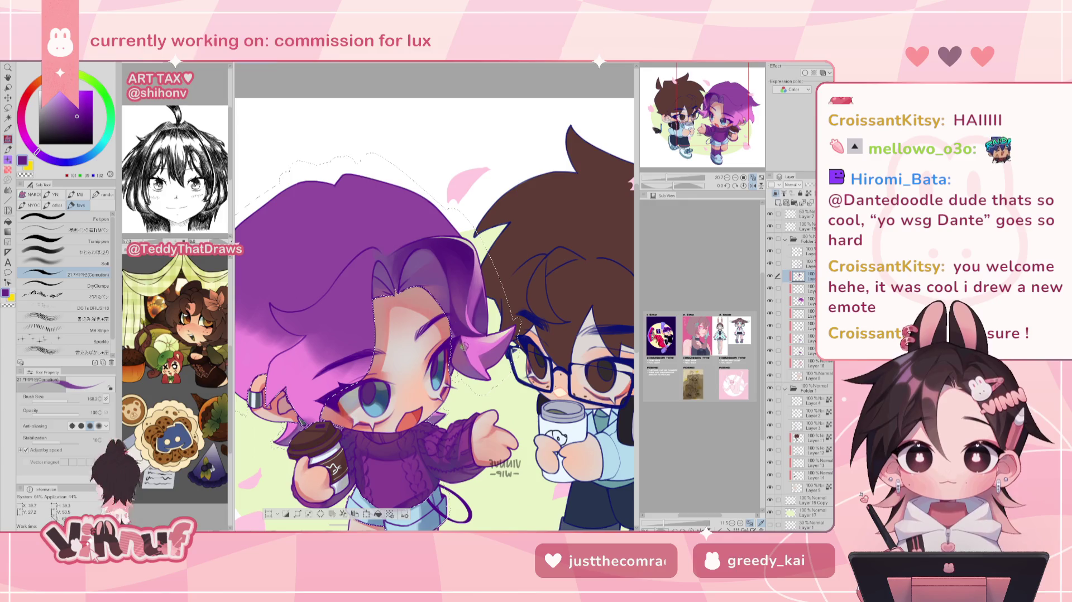
left_click(475, 331, "alt")
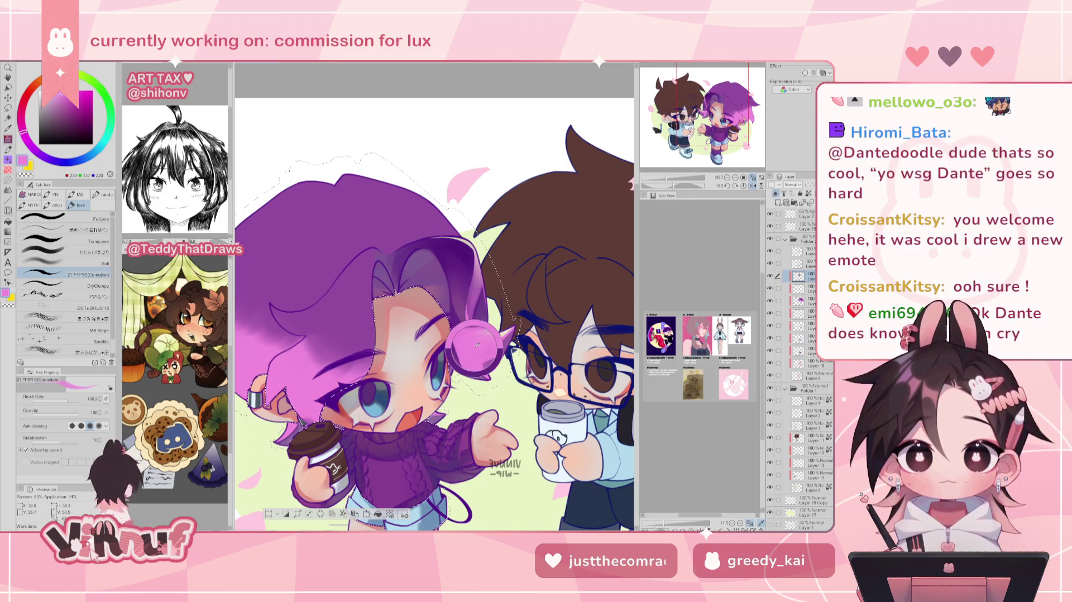
key("h")
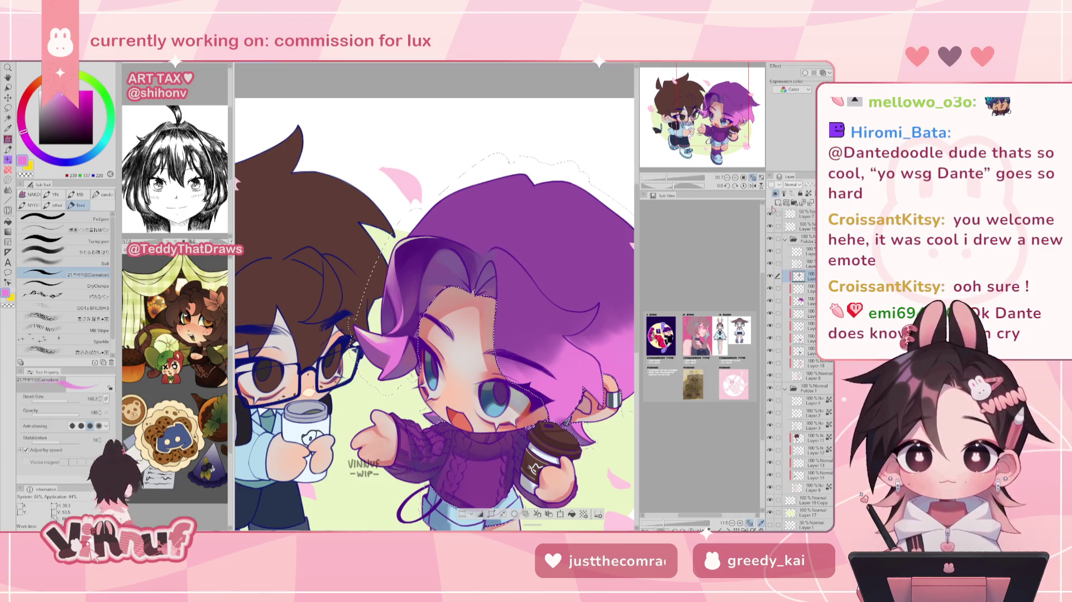
left_click(404, 311, "alt")
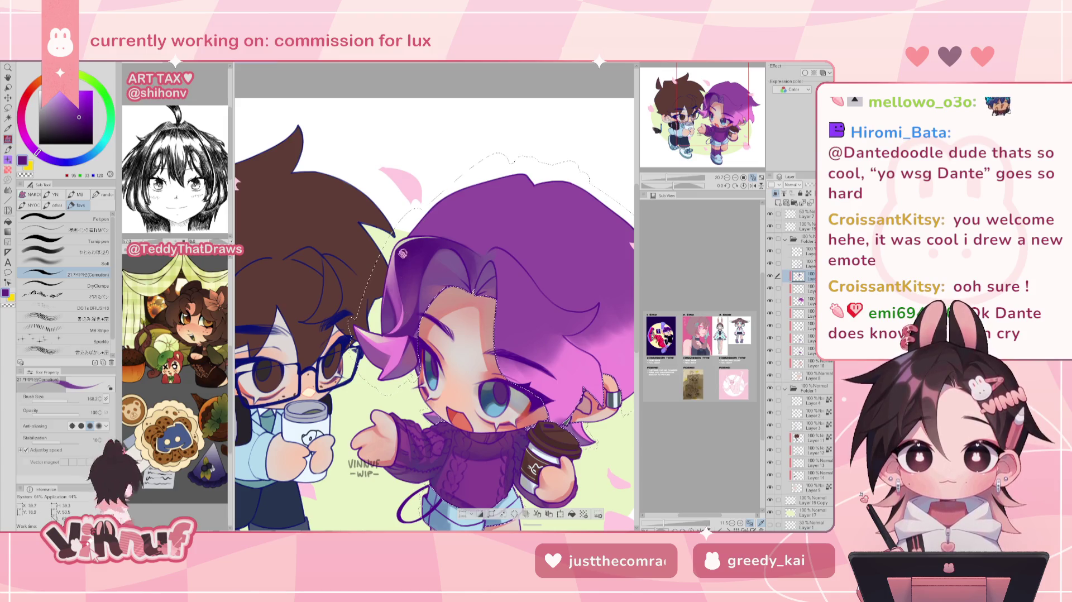
left_click(415, 240, "alt")
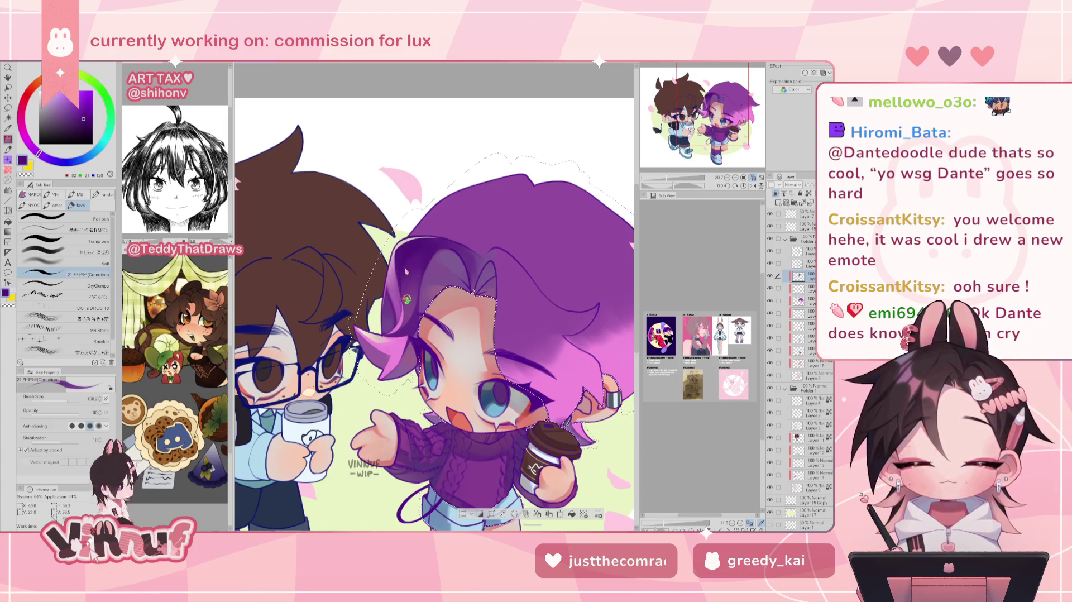
key("ctrl+minus")
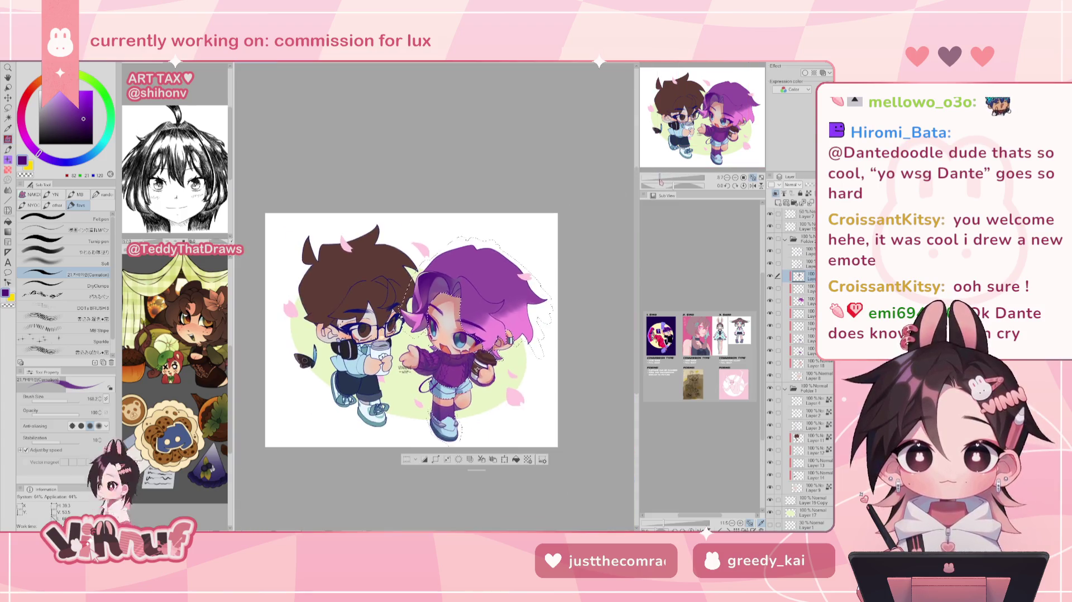
- Flip and zoom the view to frame the purple hair up close
key("h")
key("h")
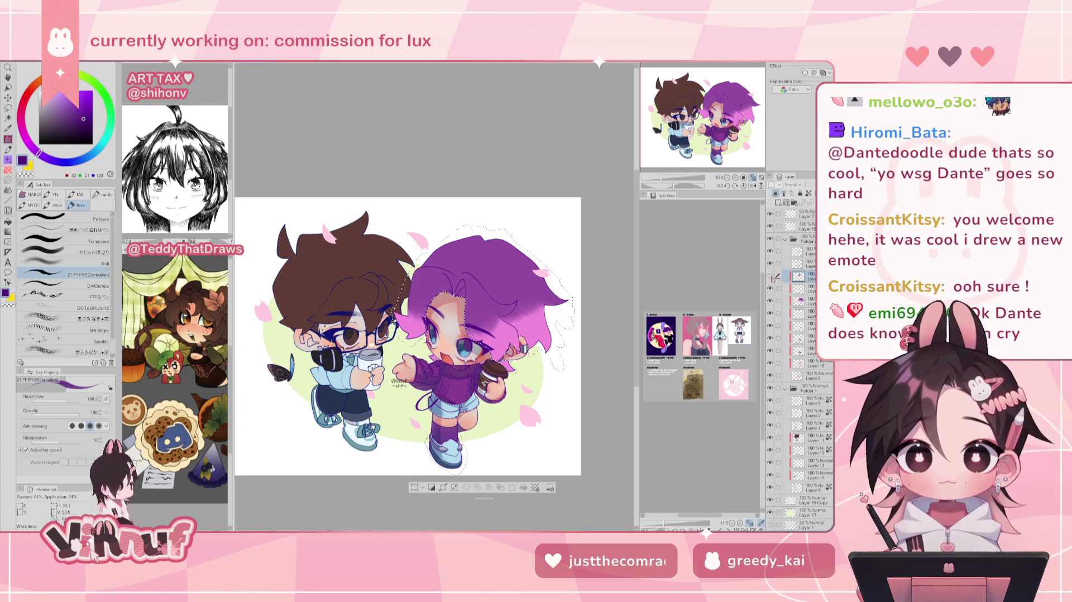
left_click(770, 275)
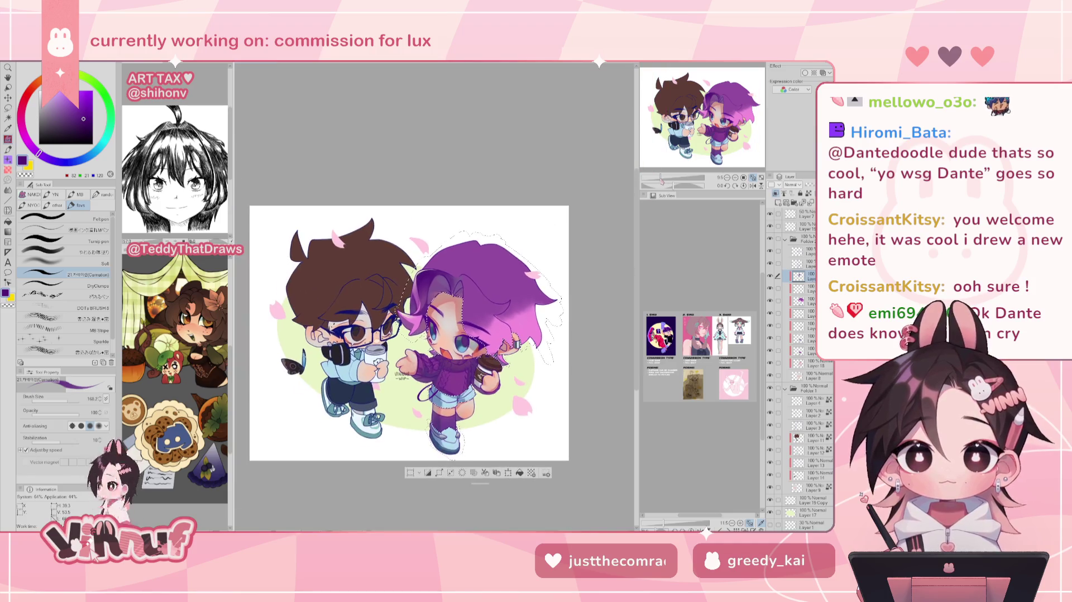
scroll(424, 335, "up", 2)
scroll(663, 177, "down", 1)
key("h")
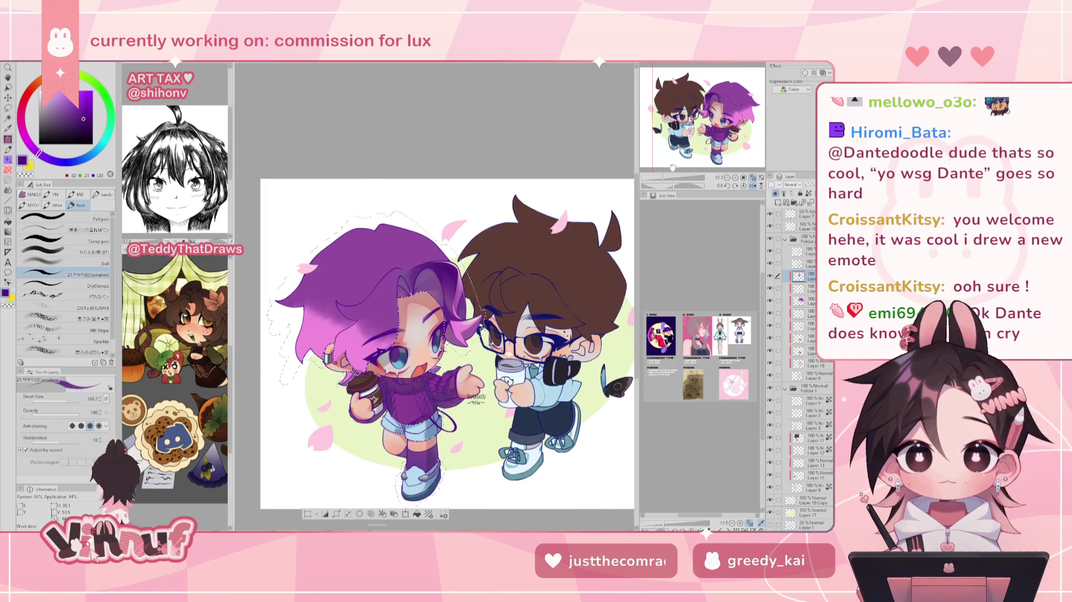
key("h")
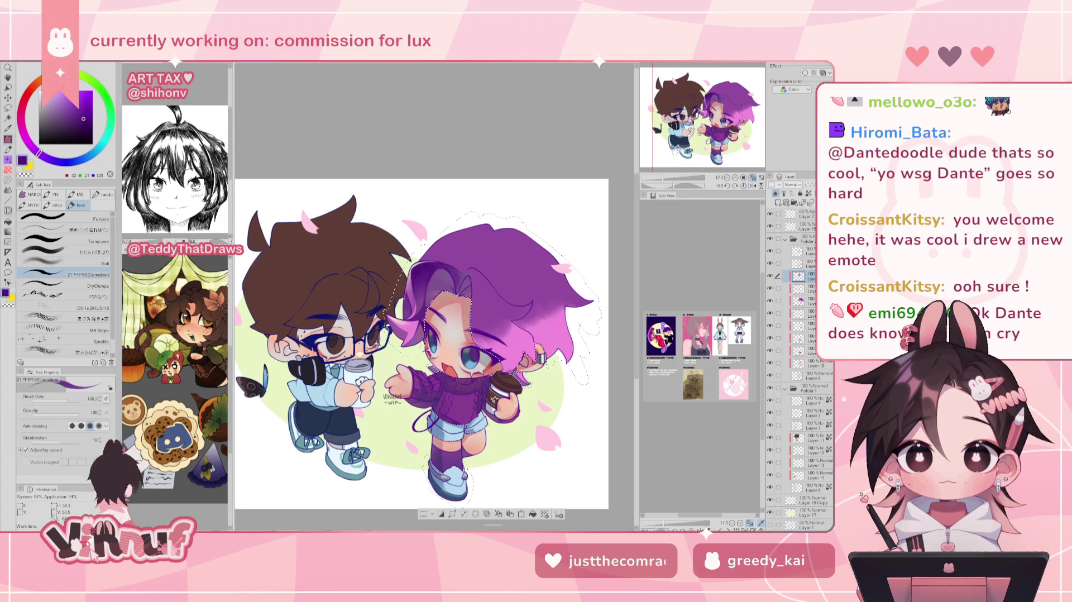
scroll(516, 372, "up", 2)
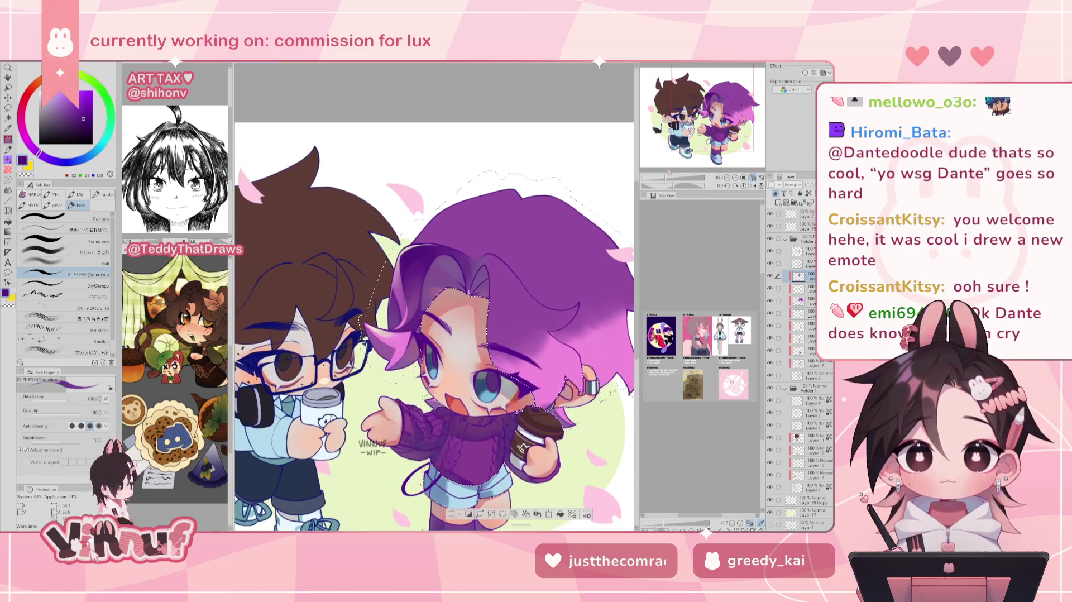
key("h")
left_click_drag(513, 344, 440, 316)
- With a new pen brush, paint a pink-purple gradient using colours sampled from the hair
left_click(380, 281, "alt")
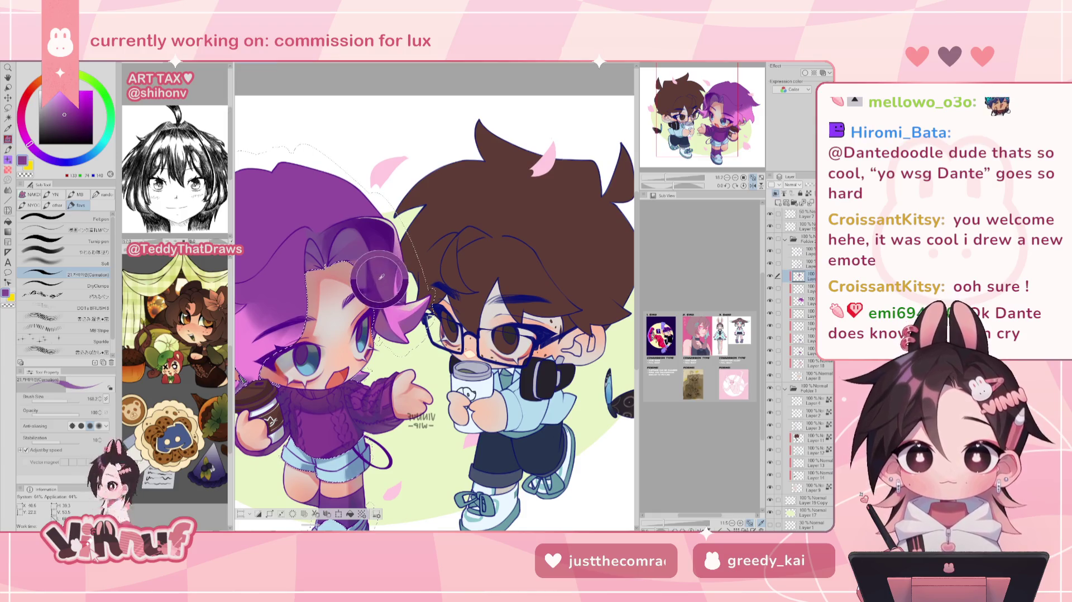
left_click(92, 247)
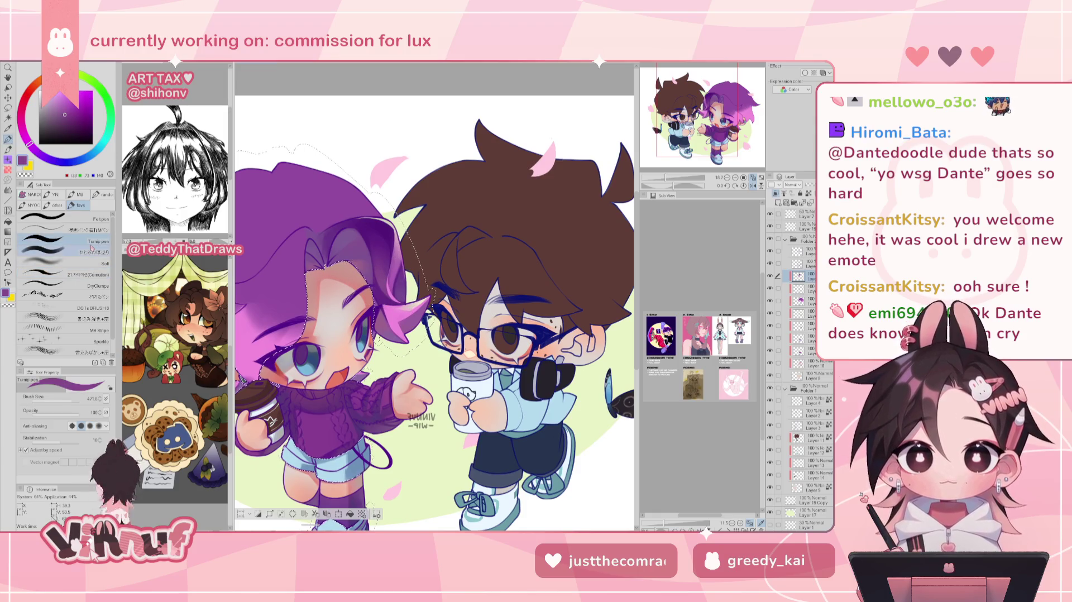
left_click(95, 256)
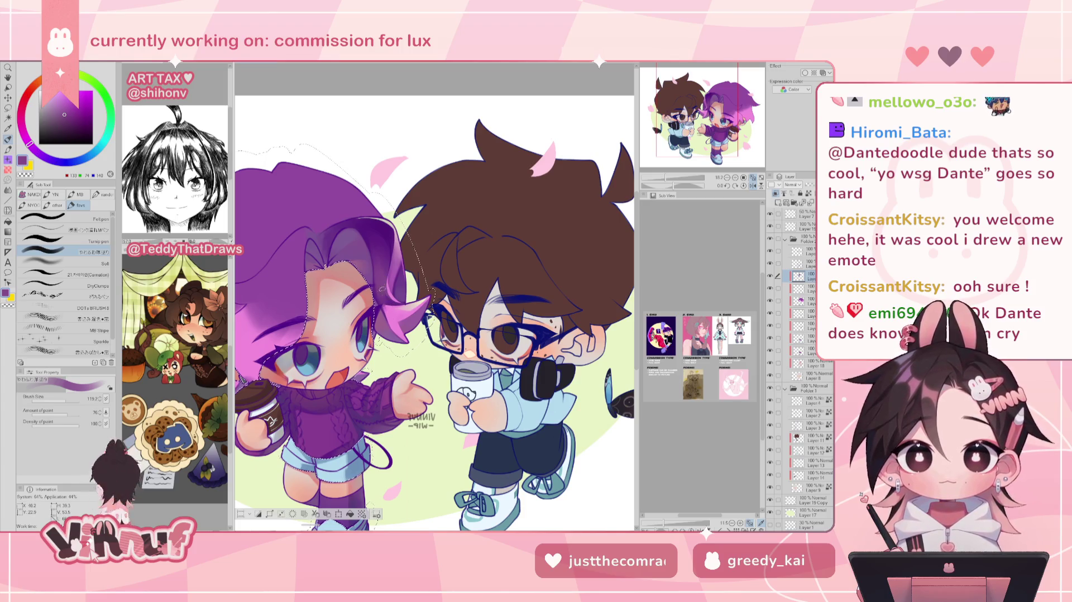
left_click(391, 304, "alt")
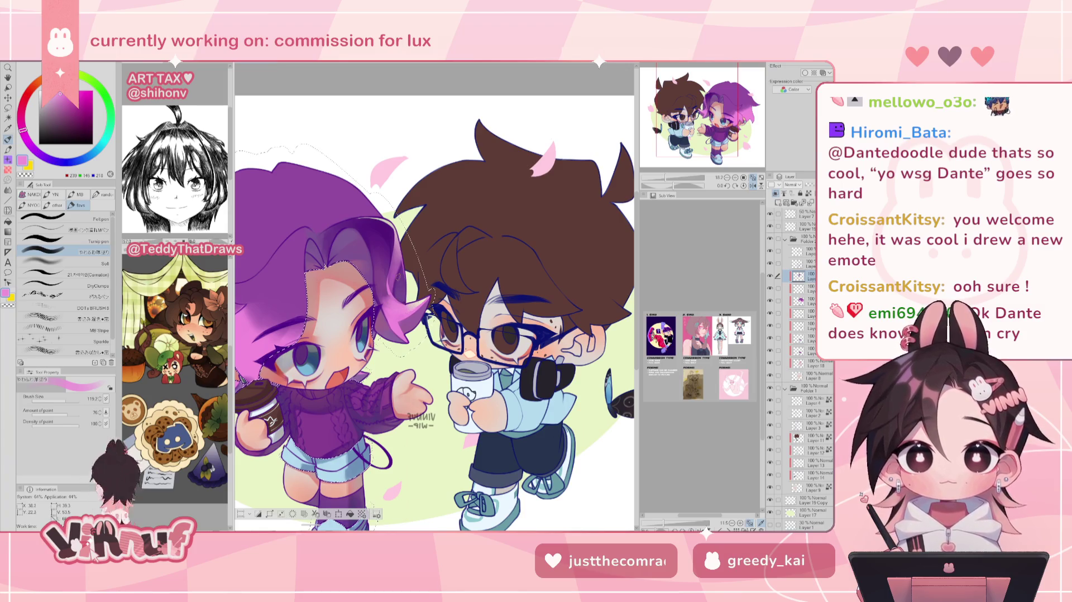
key("h")
left_click(455, 263, "alt")
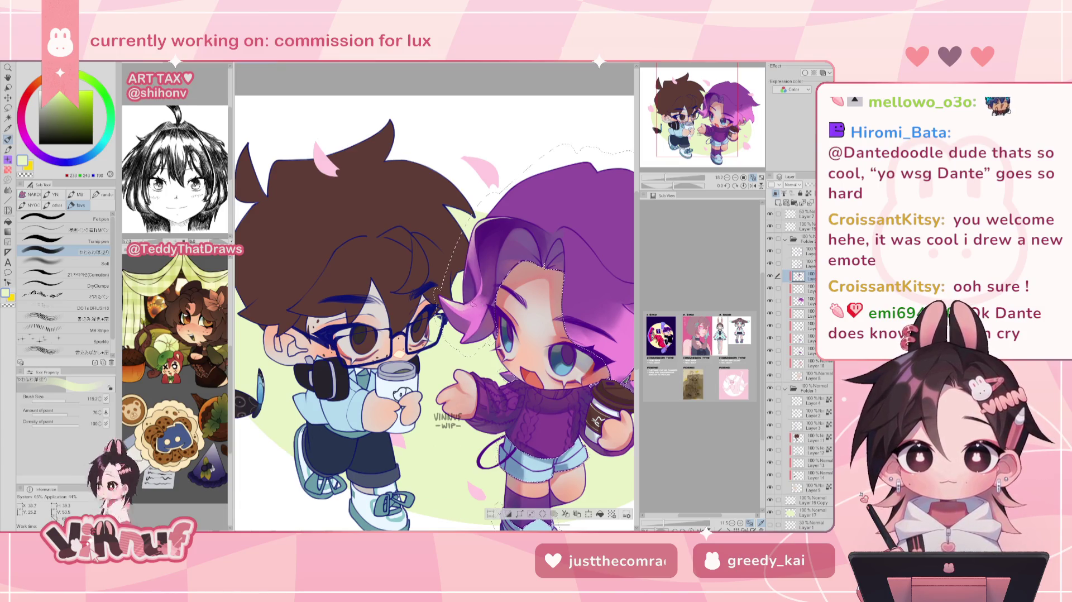
key("h")
left_click(390, 286, "alt")
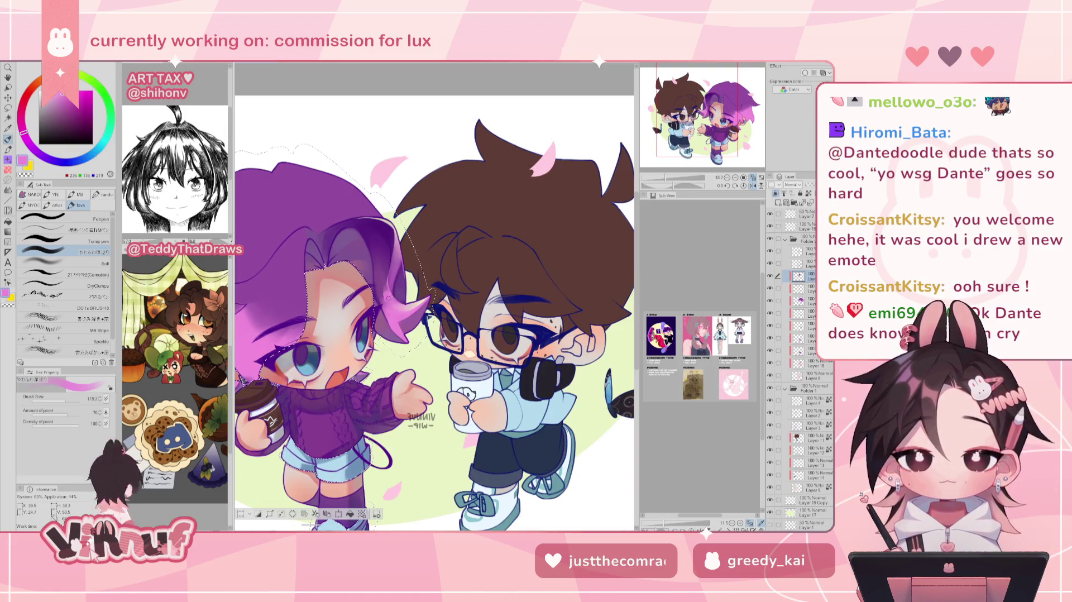
left_click(386, 276, "alt")
- Add pink and light-pink tones to the hair, switching brushes and flipping to check
key("h")
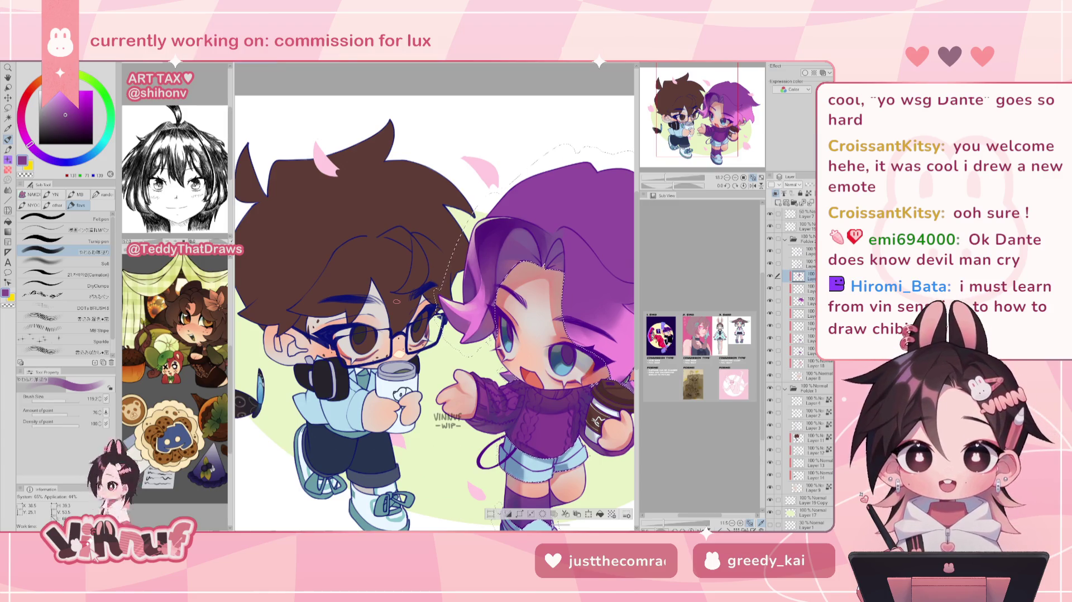
scroll(434, 312, "up", 1)
key("h")
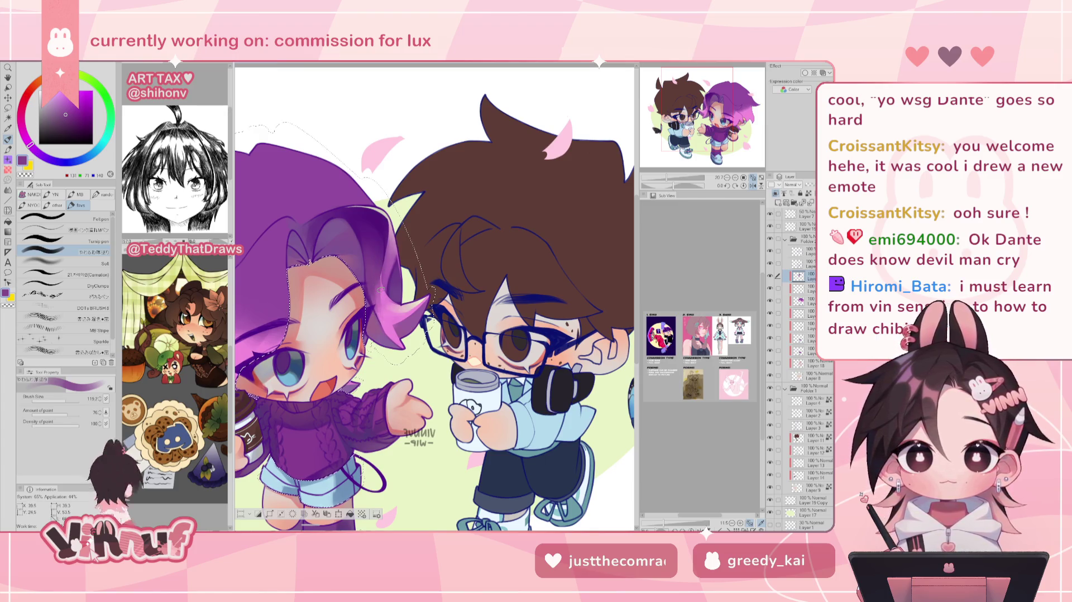
left_click(399, 291, "alt")
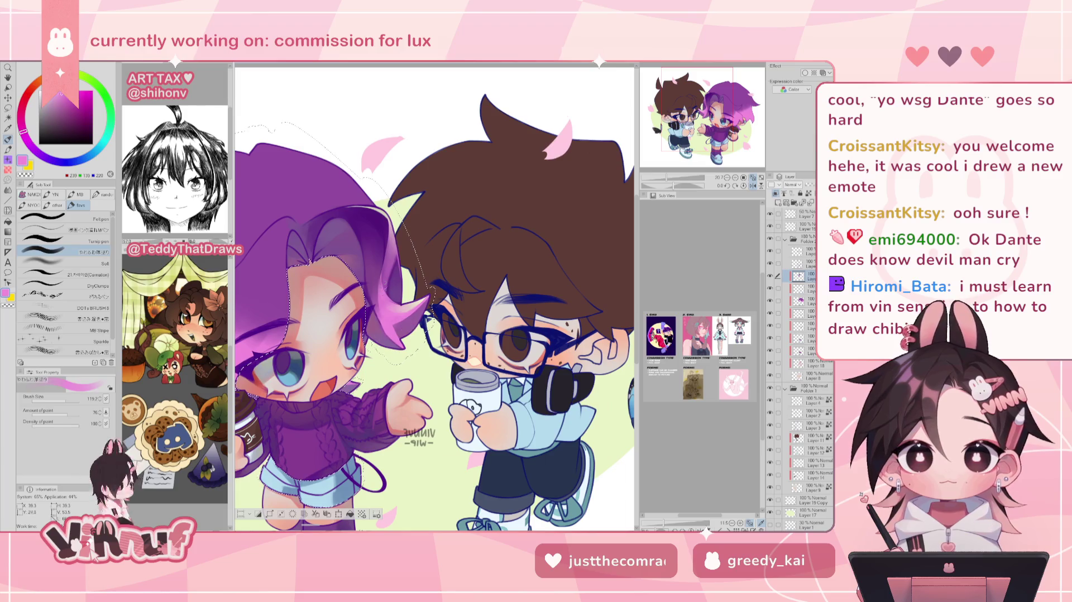
left_click(61, 274)
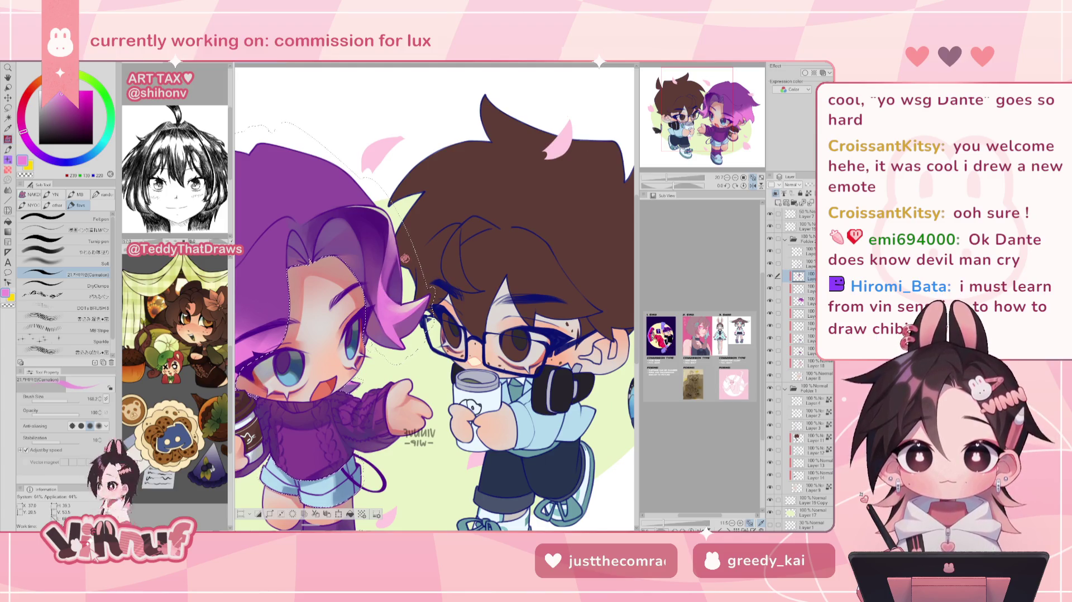
left_click(406, 293, "alt")
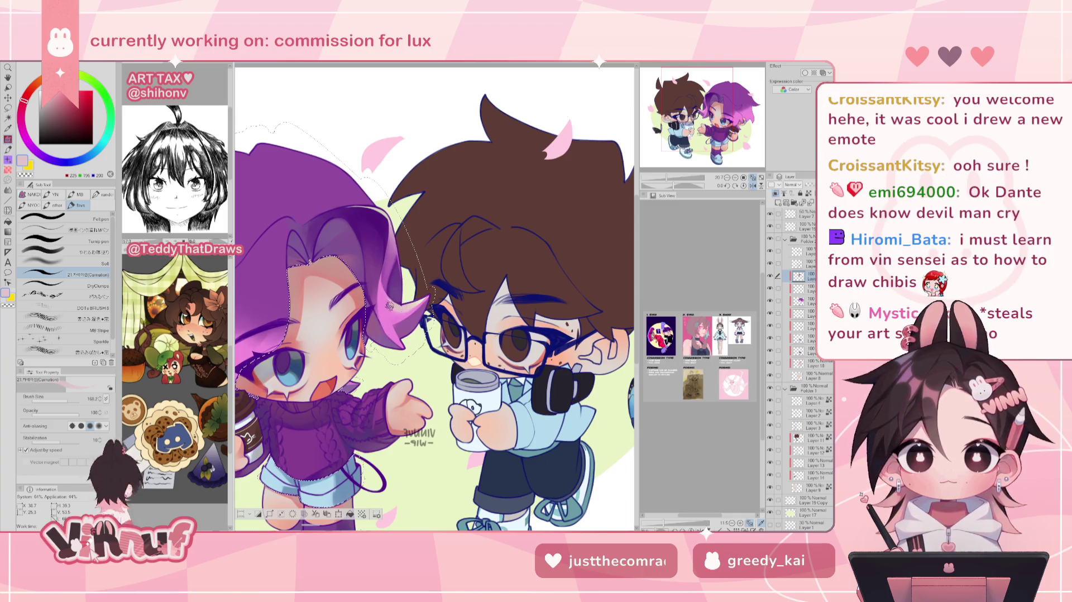
key("h")
left_click(86, 251)
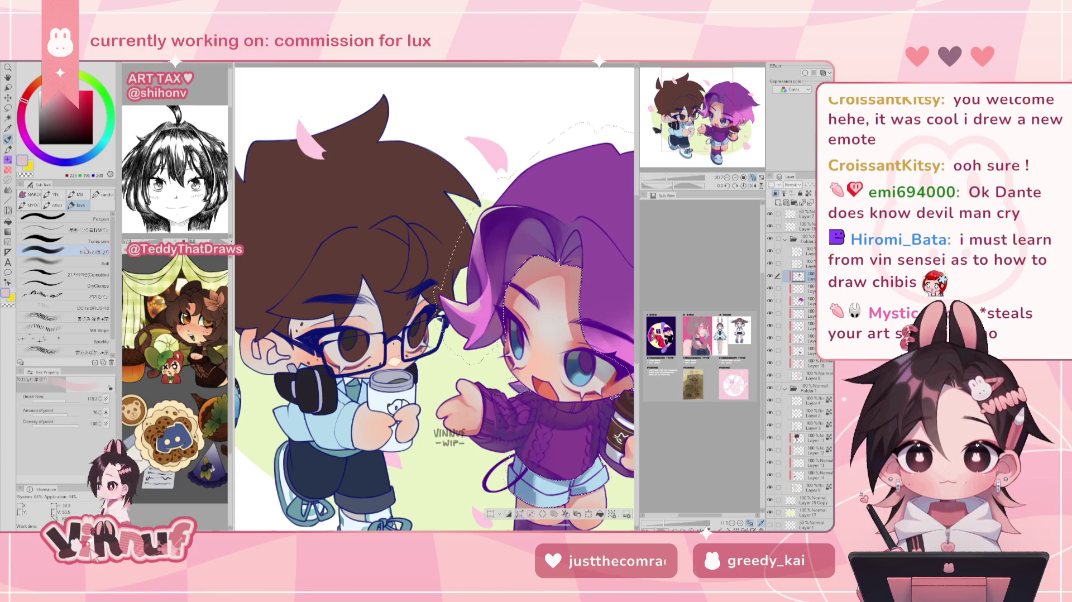
- Paint soft lilac highlights on the front bangs, flipping and zooming to review
key("h")
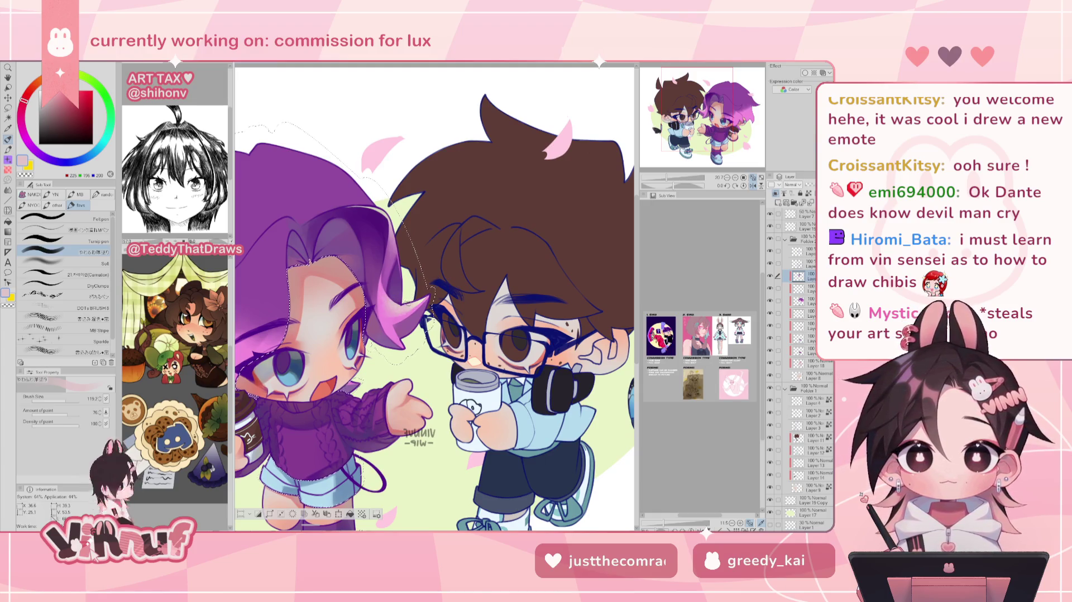
key("h")
key("ctrl+minus")
key("ctrl+minus")
key("ctrl+plus")
key("ctrl+plus")
key("h")
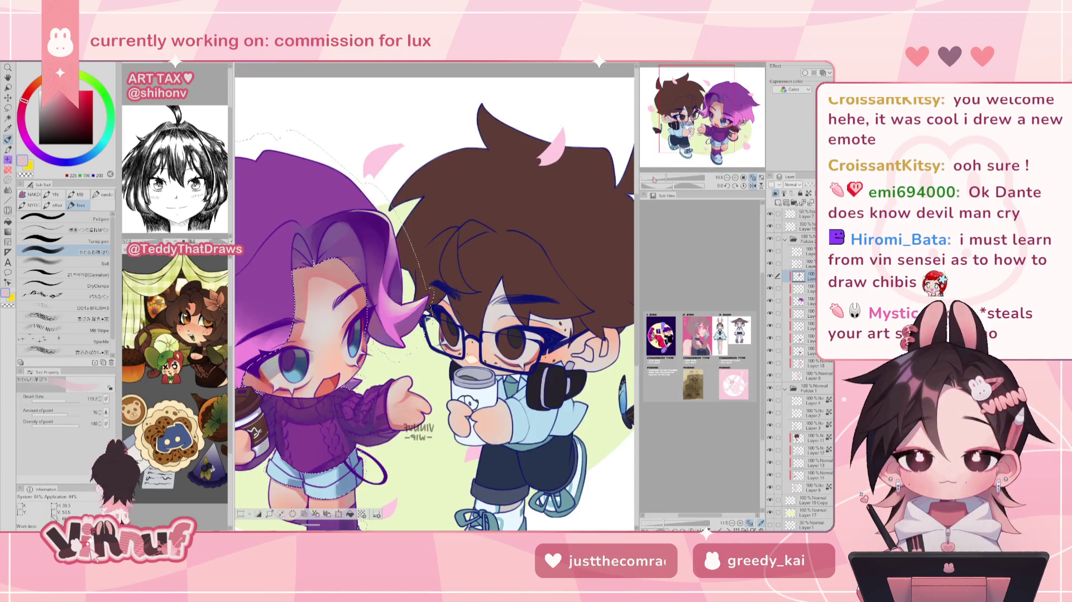
key("ctrl+plus")
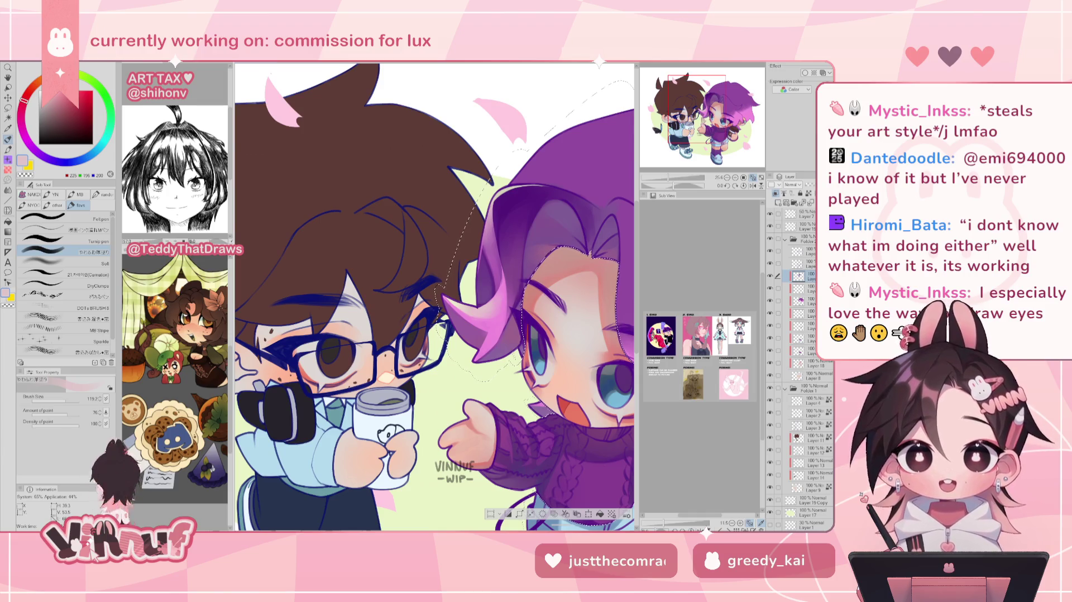
scroll(492, 450, "up", 1)
scroll(493, 450, "up", 2)
scroll(493, 450, "up", 1)
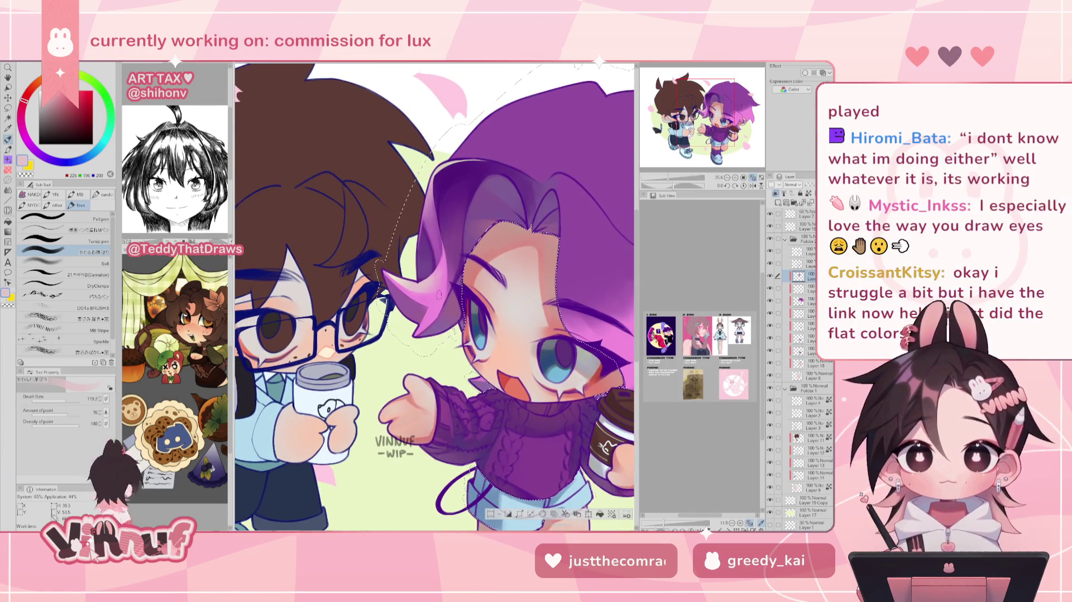
key("h")
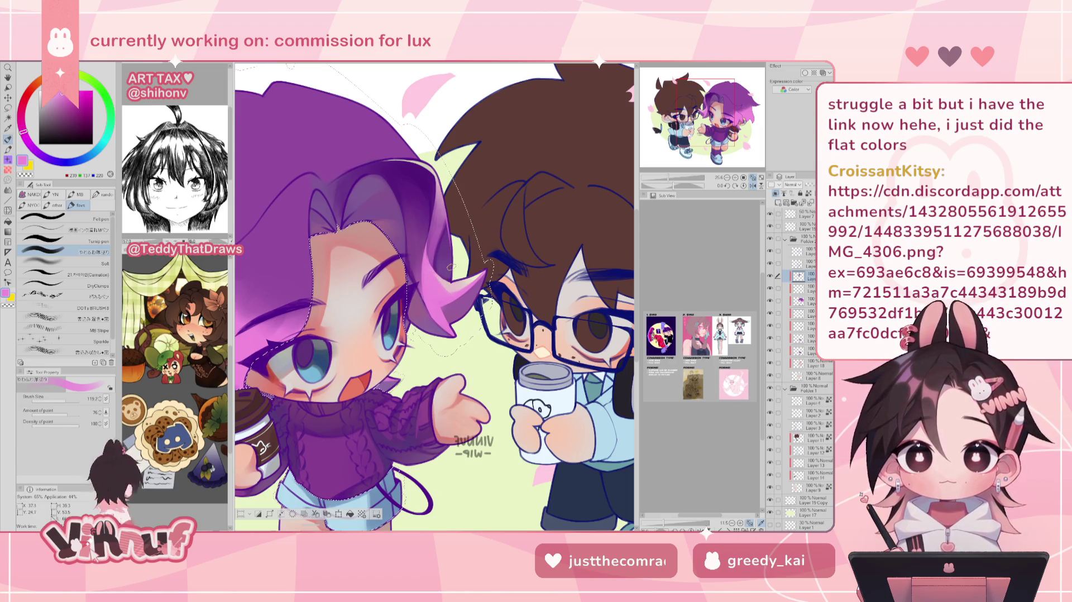
key("h")
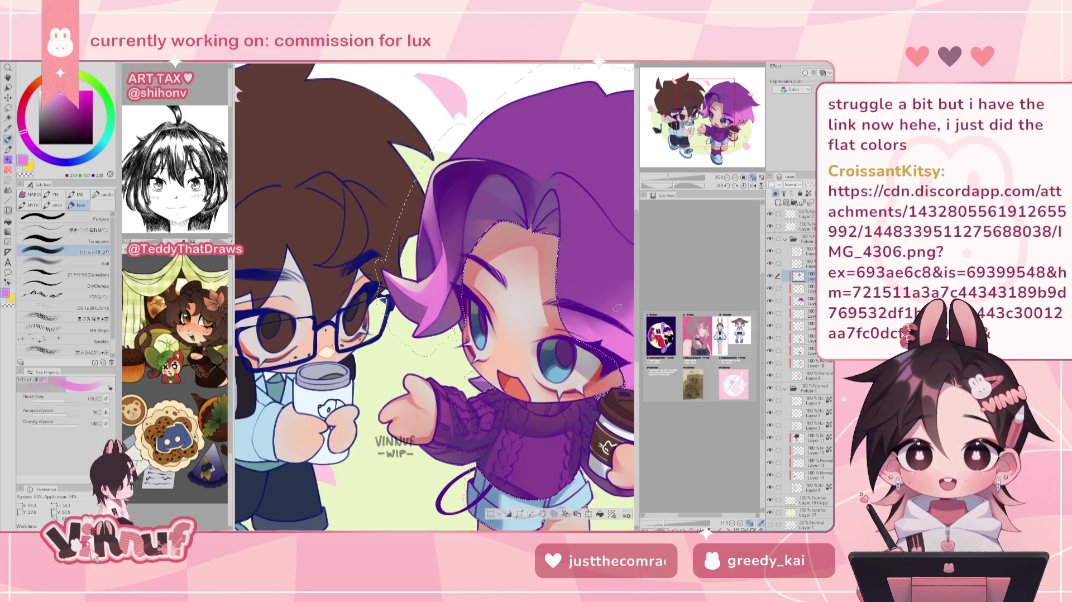
- Center the purple-haired character and sample the background, then the hair pink, for the right-side glow
left_click_drag(610, 297, 540, 302)
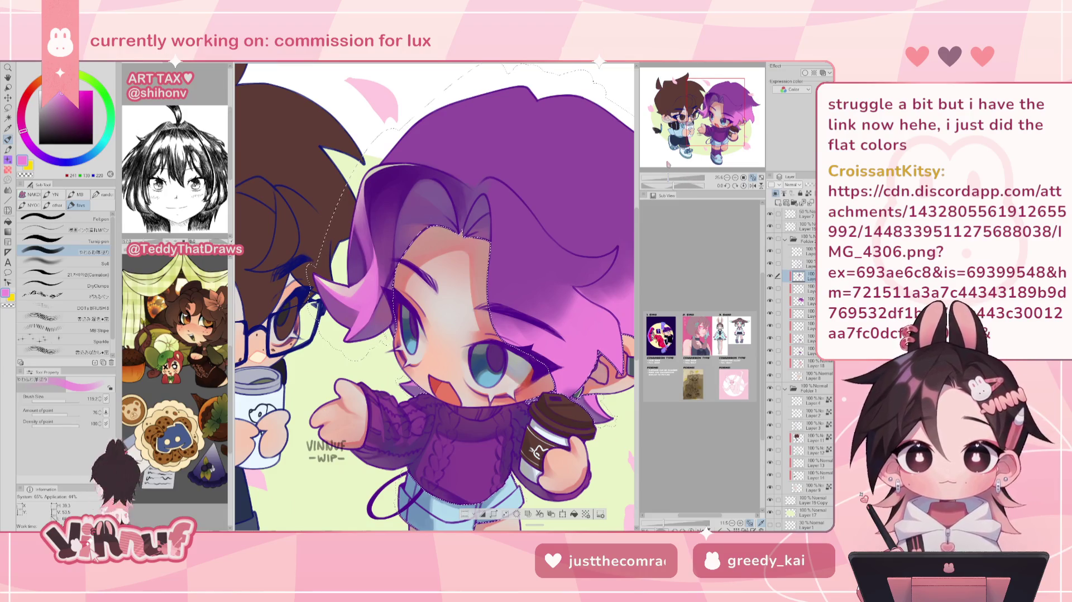
left_click(608, 334, "alt")
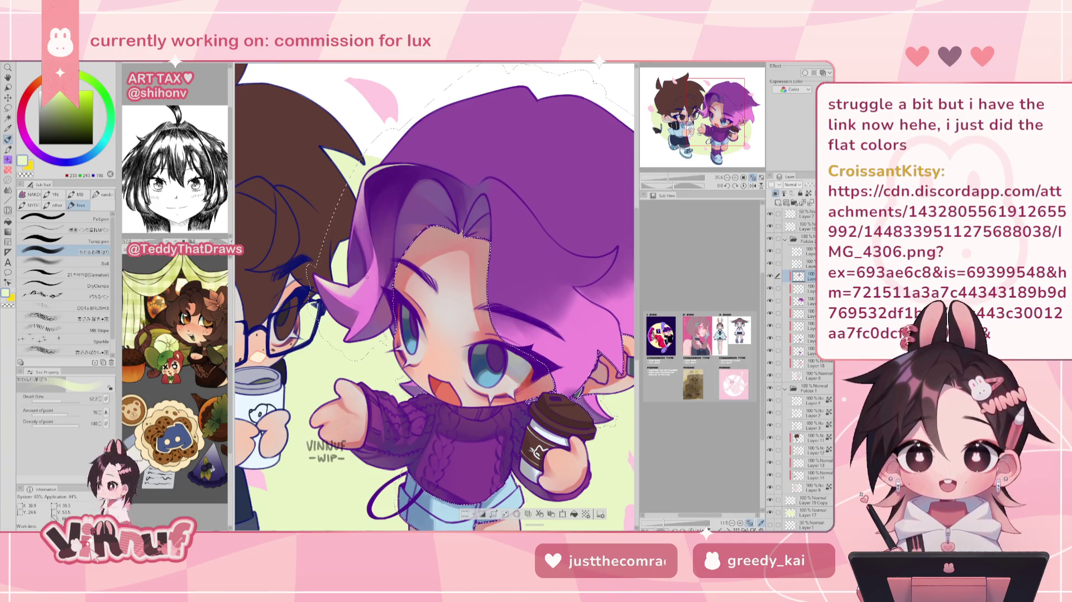
left_click(580, 364, "alt")
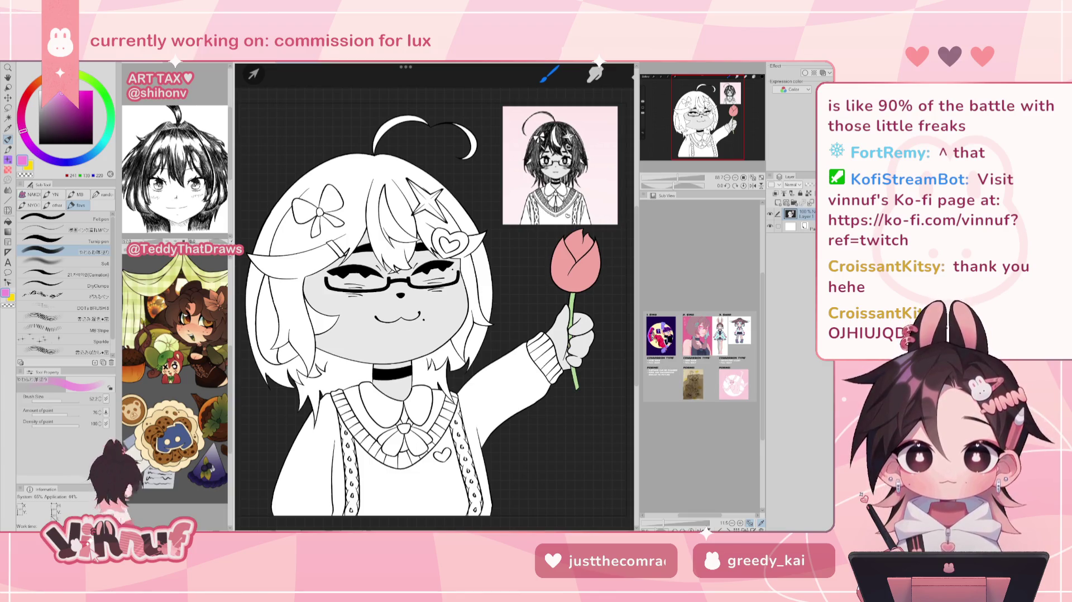
- Zoom and pan around the viewer's tulip sketch to inspect it closely
scroll(424, 295, "up", 1)
scroll(435, 296, "up", 1)
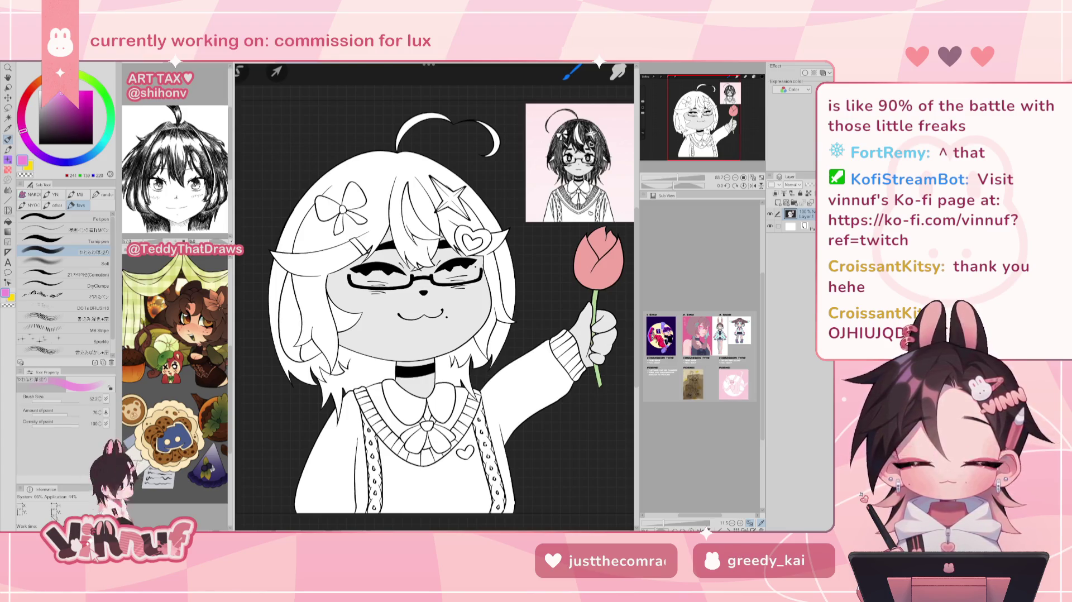
scroll(434, 296, "up", 1)
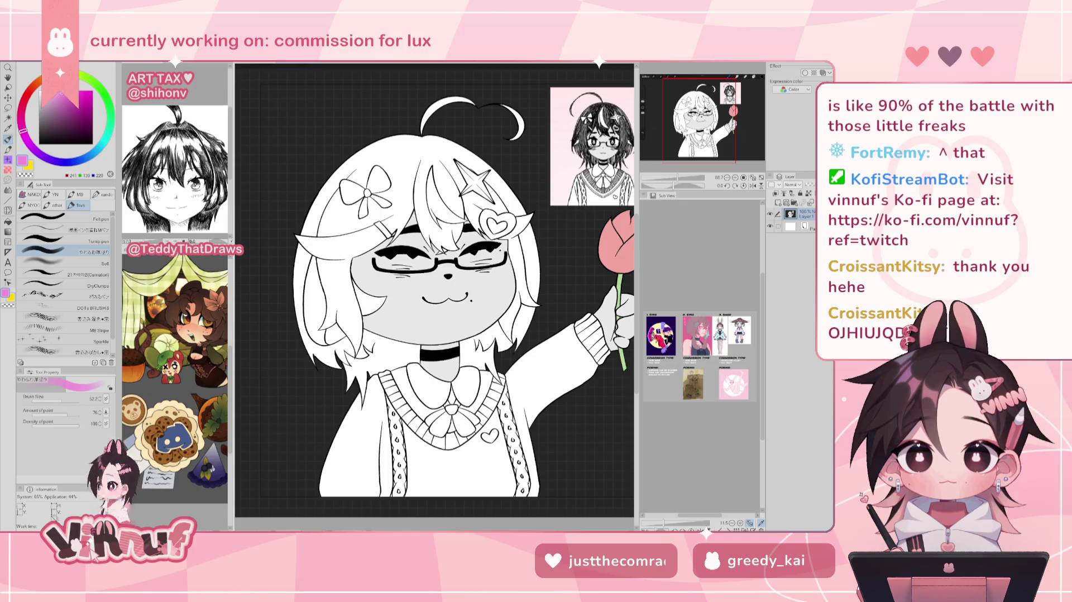
scroll(434, 296, "up", 1)
scroll(434, 296, "down", 1)
scroll(434, 296, "down", 1)
scroll(434, 296, "down", 1)
scroll(434, 296, "right", 1)
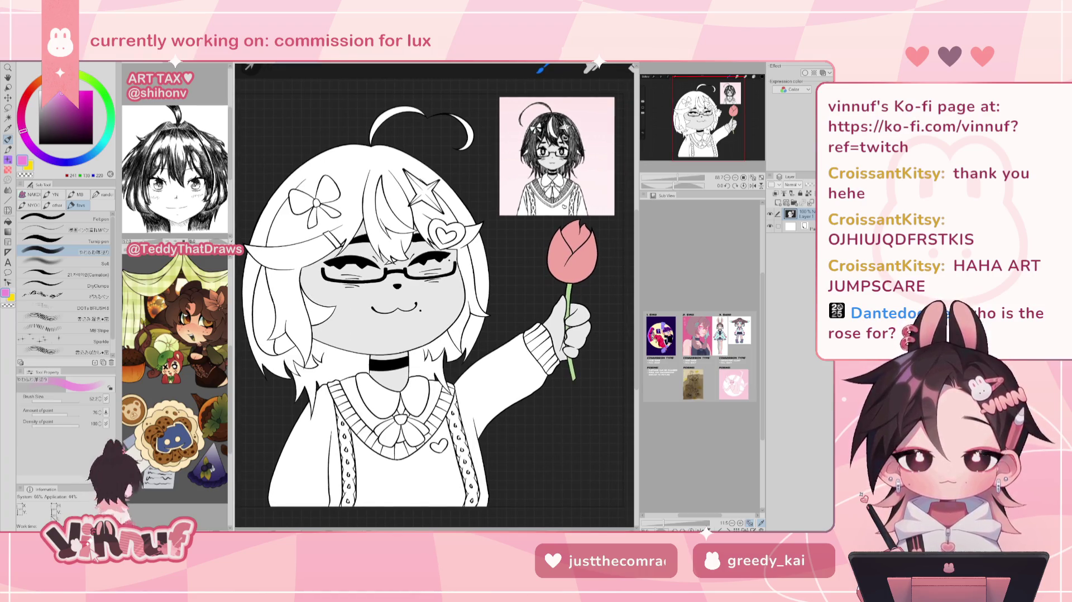
scroll(434, 296, "up", 2)
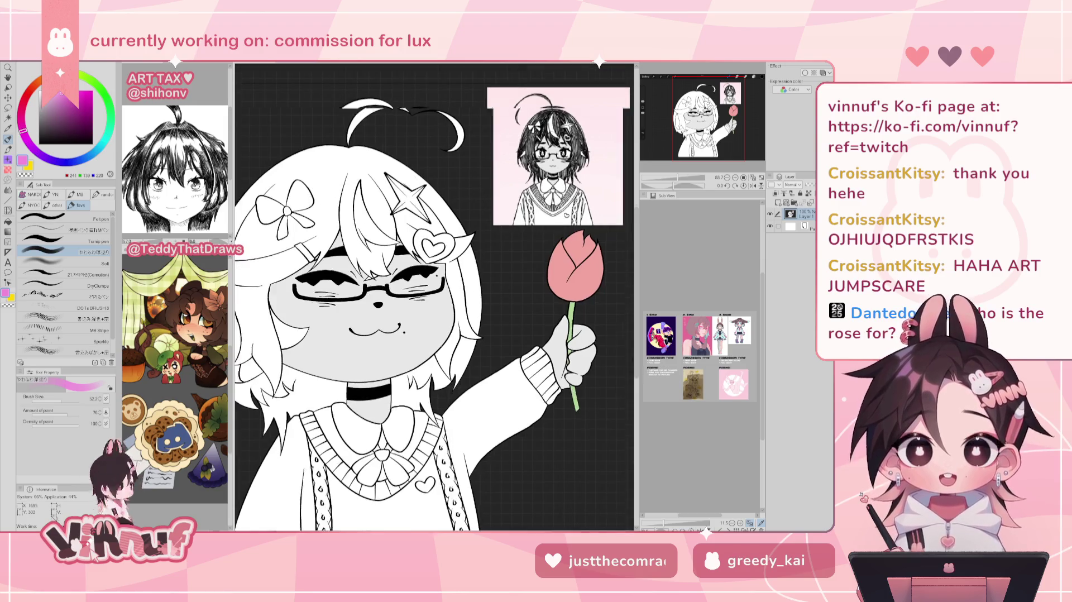
scroll(436, 229, "up", 3)
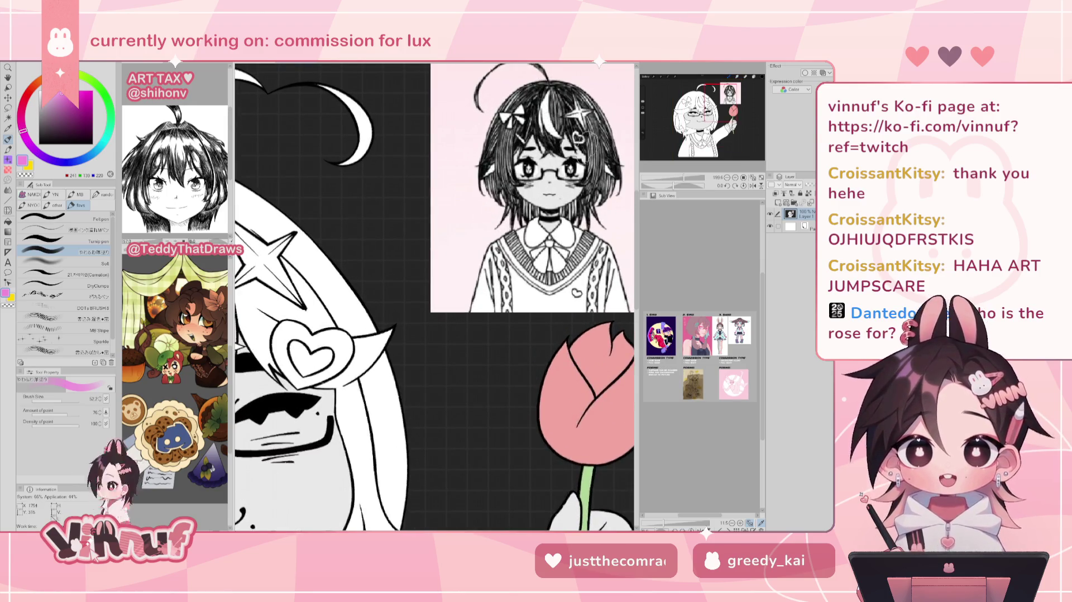
scroll(435, 234, "down", 2)
scroll(436, 235, "down", 1)
scroll(436, 234, "up", 1)
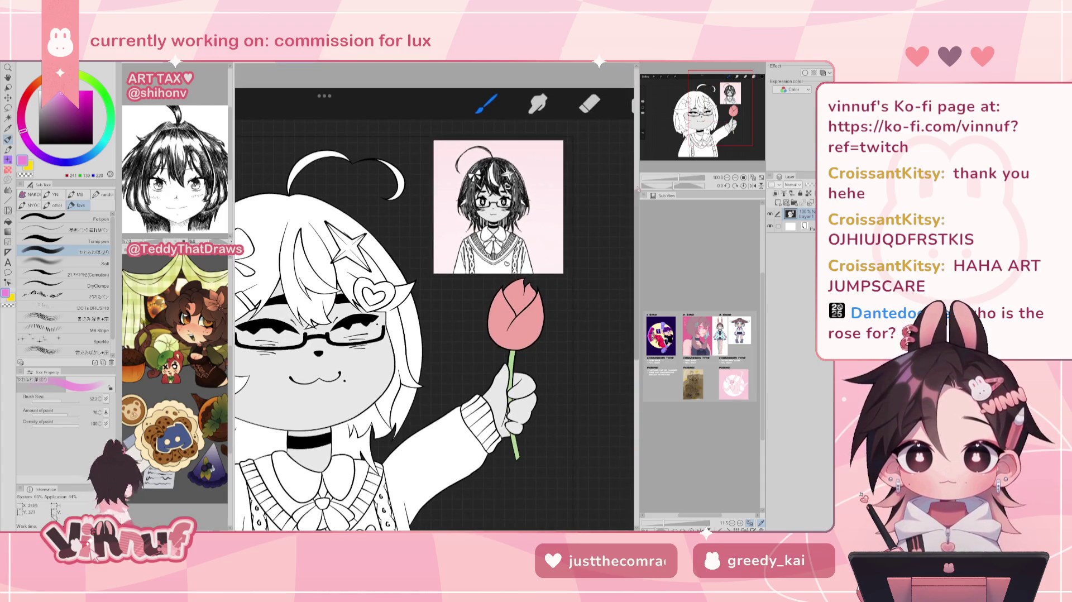
scroll(436, 234, "up", 2)
scroll(436, 234, "down", 1)
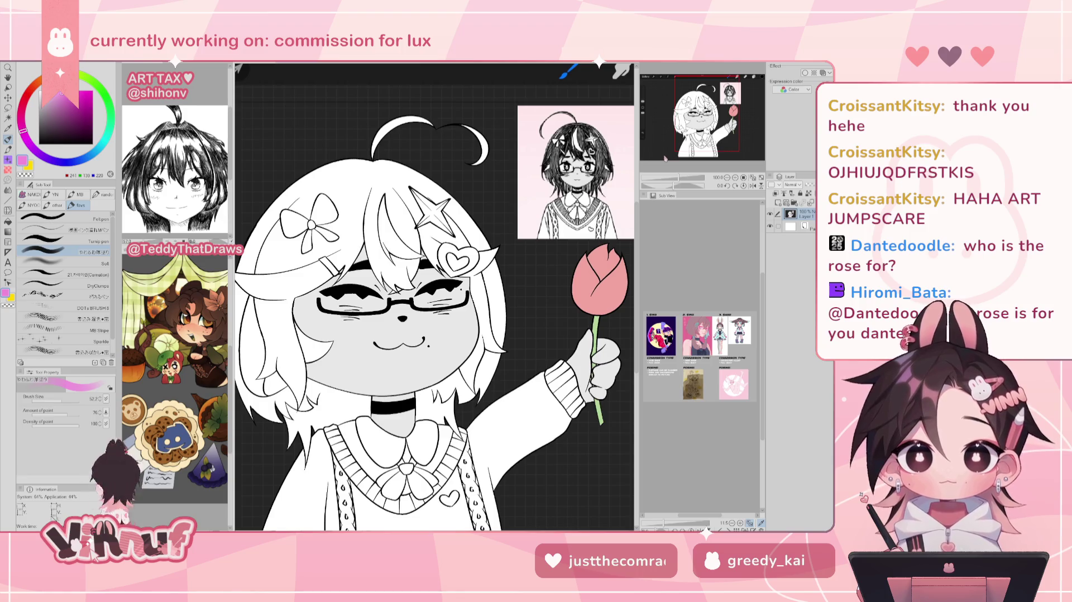
left_click_drag(698, 113, 699, 118)
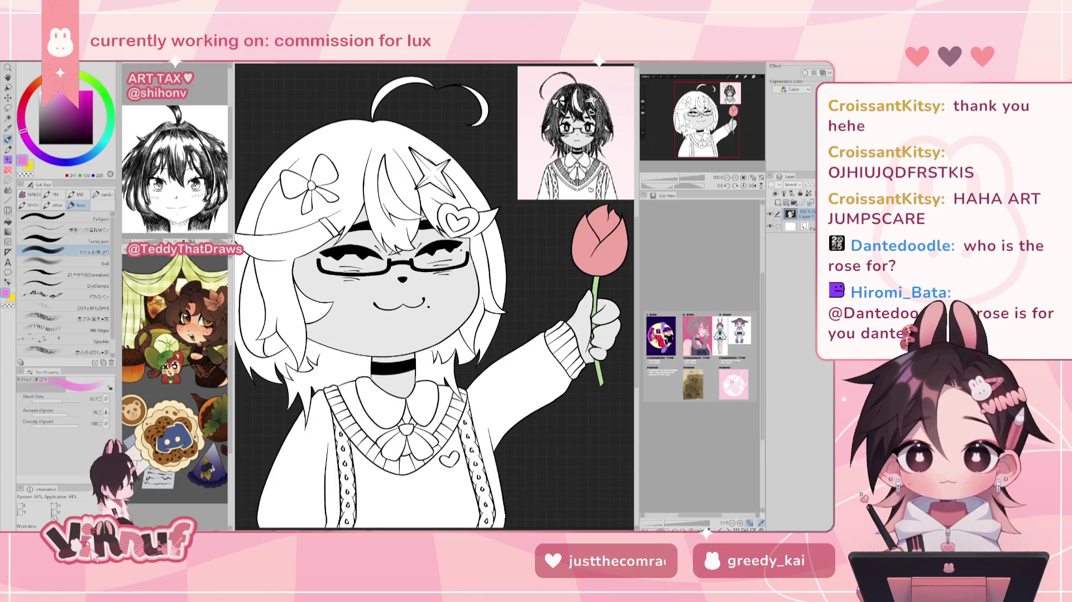
scroll(509, 197, "down", 2)
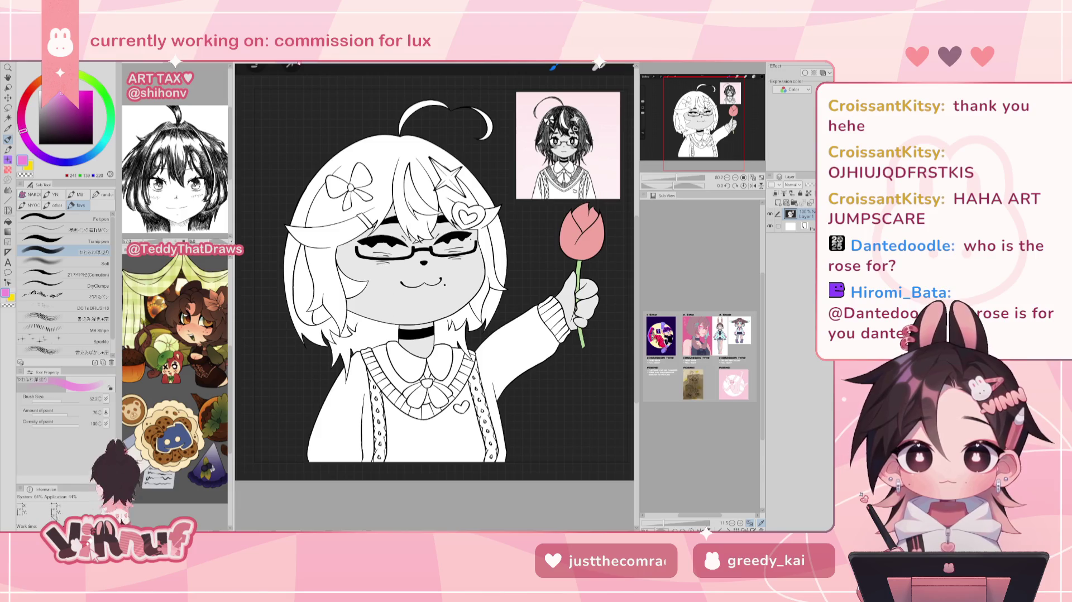
scroll(177, 145, "down", 3)
- Reset the canvas rotation, resize the brush, and airbrush pink over the hair's right side
scroll(176, 145, "down", 2)
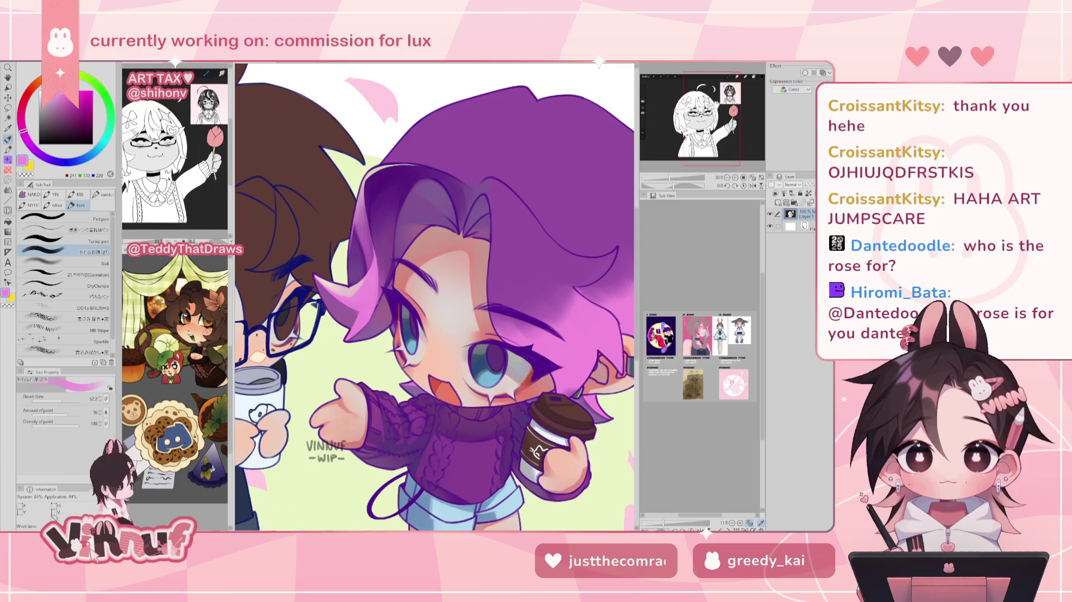
scroll(176, 145, "down", 1)
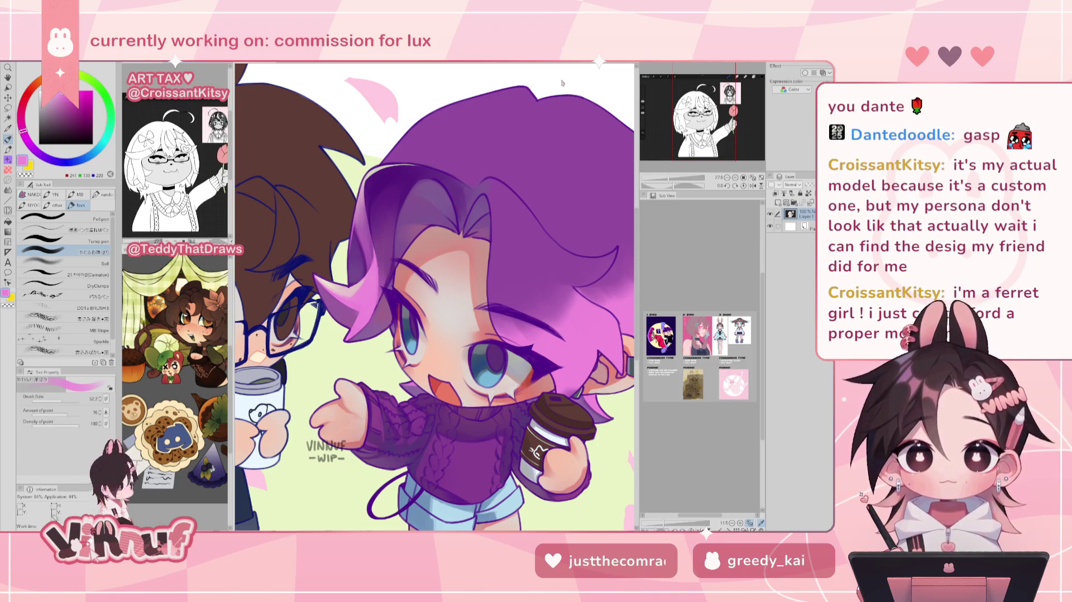
left_click_drag(670, 185, 664, 186)
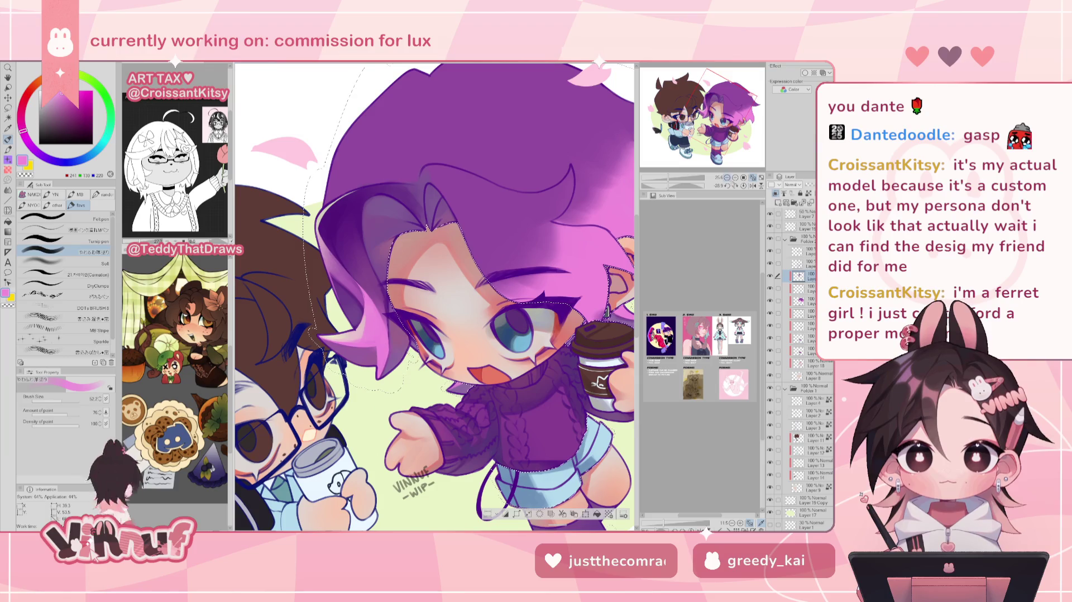
left_click(742, 185)
left_click_drag(434, 297, 456, 209)
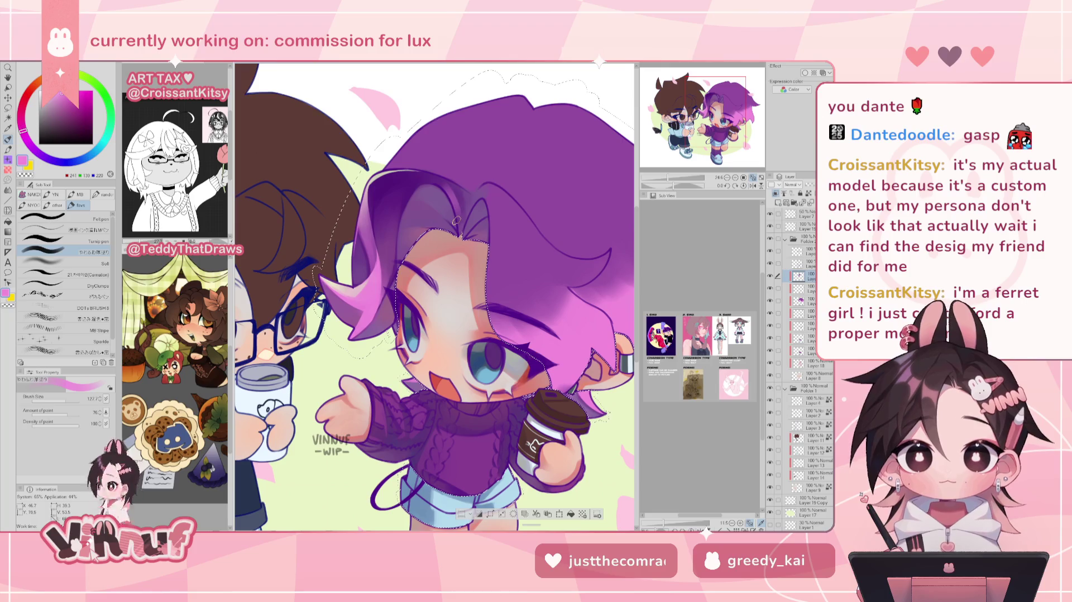
left_click_drag(456, 209, 434, 296)
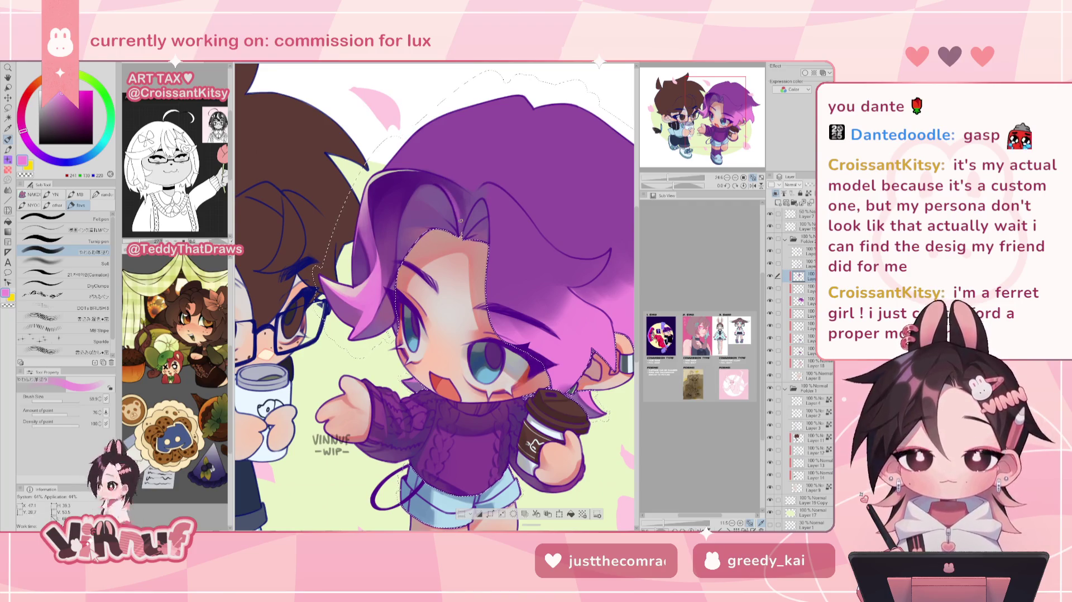
- Zoom and flip to check, then eyedrop hair purples, settling on a mid purple
key("ctrl+minus")
key("ctrl+plus")
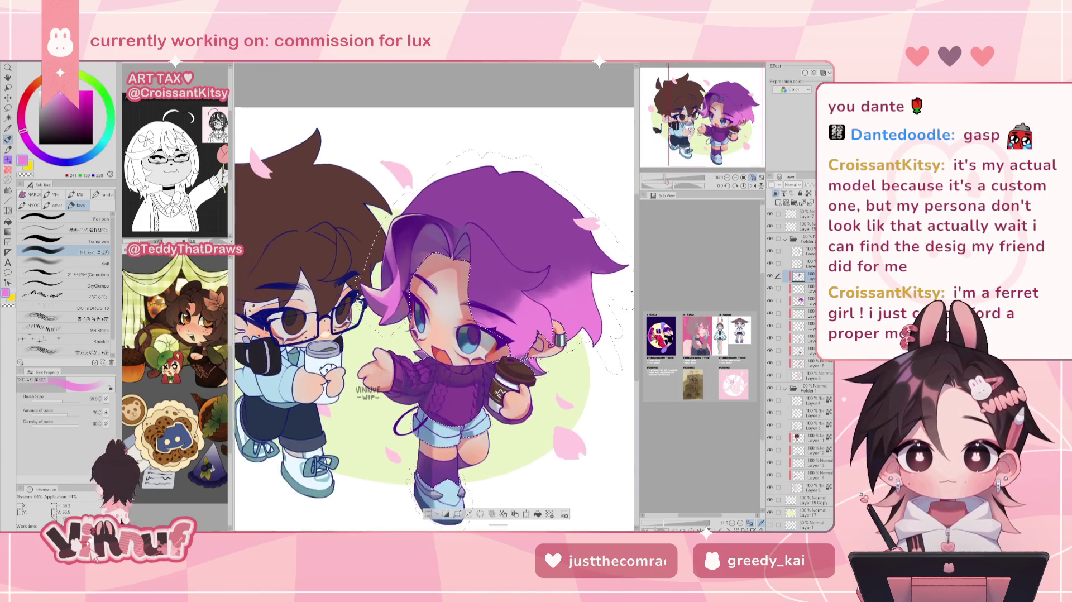
key("ctrl+plus")
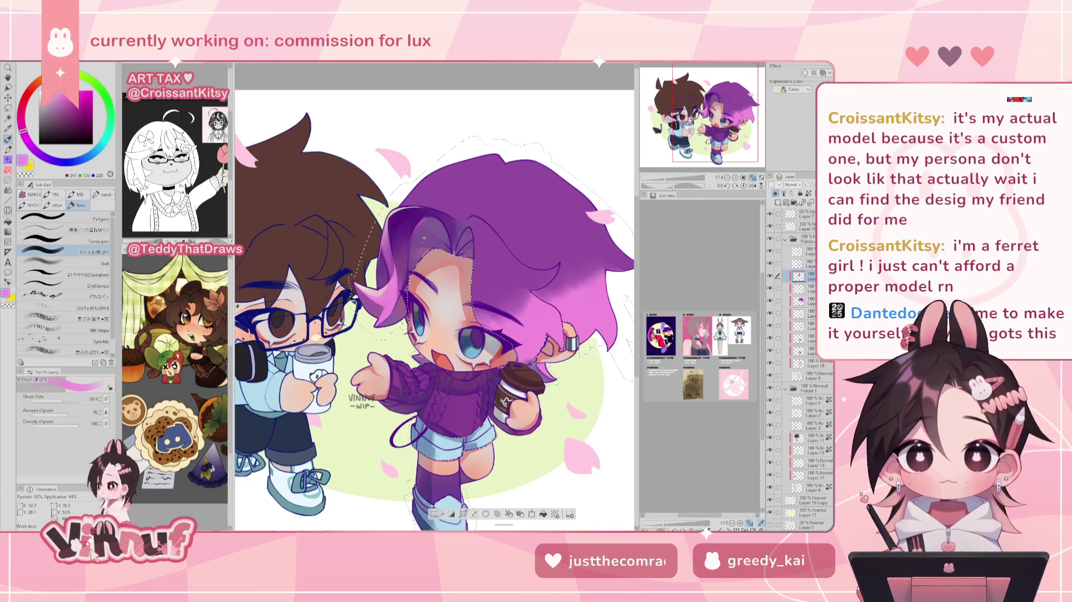
key("h")
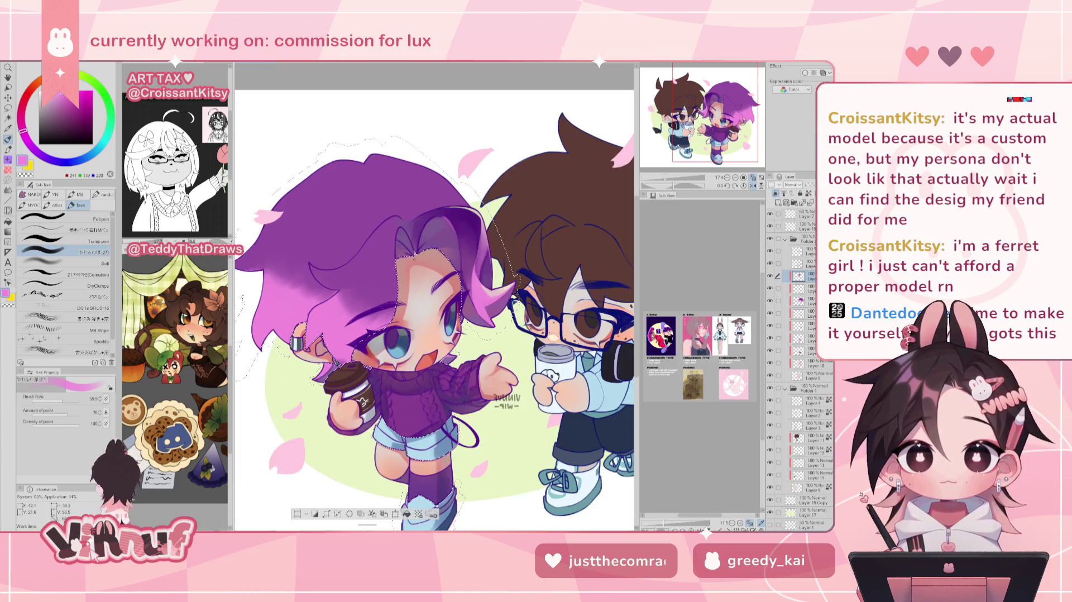
key("h")
left_click(413, 252, "alt")
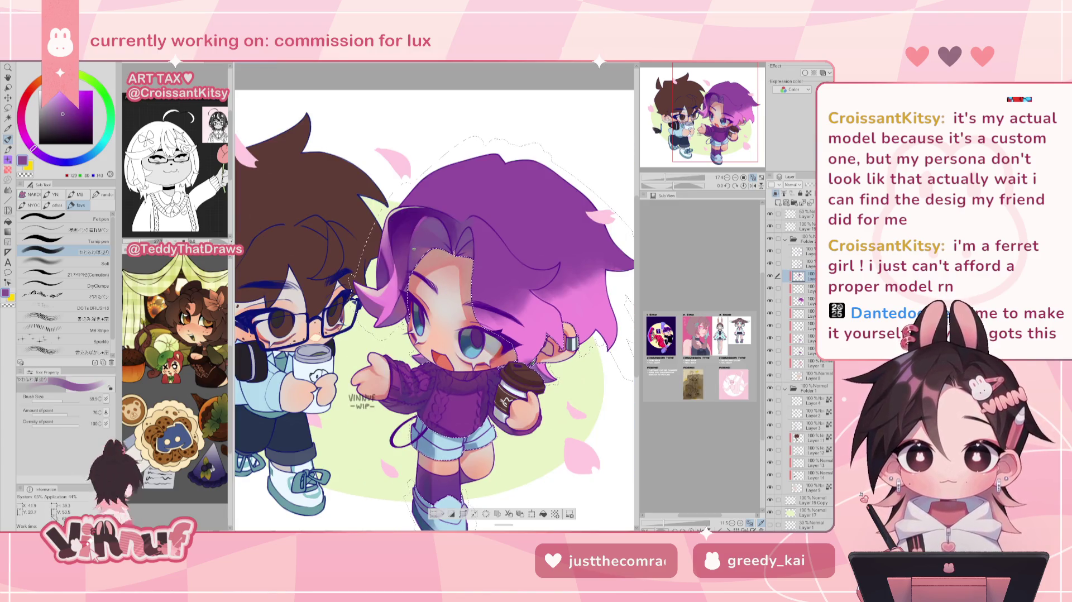
left_click(426, 215, "alt")
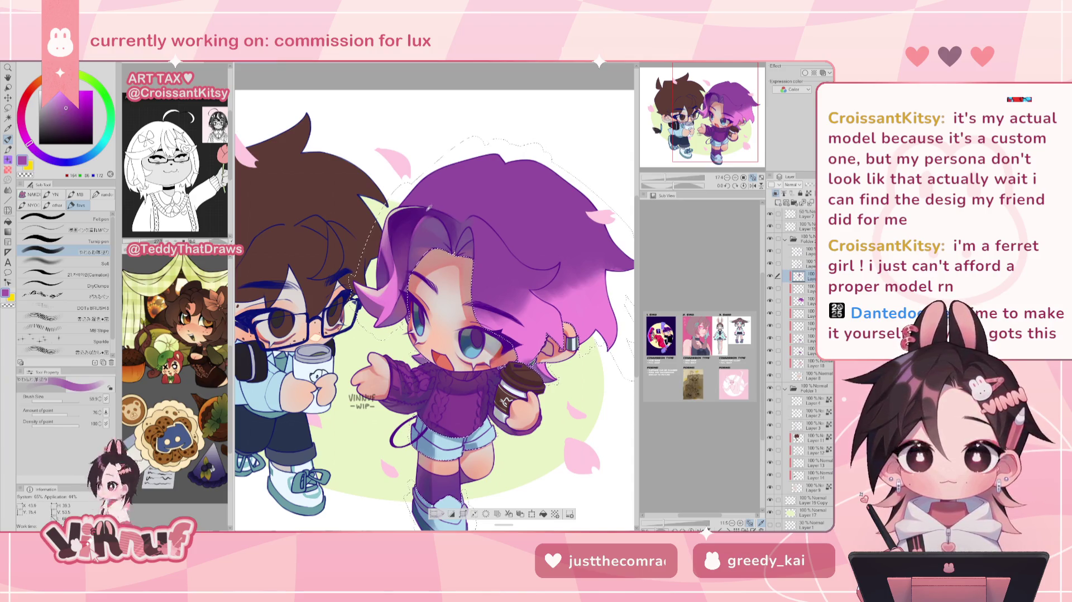
left_click(414, 233, "alt")
left_click(410, 258, "alt")
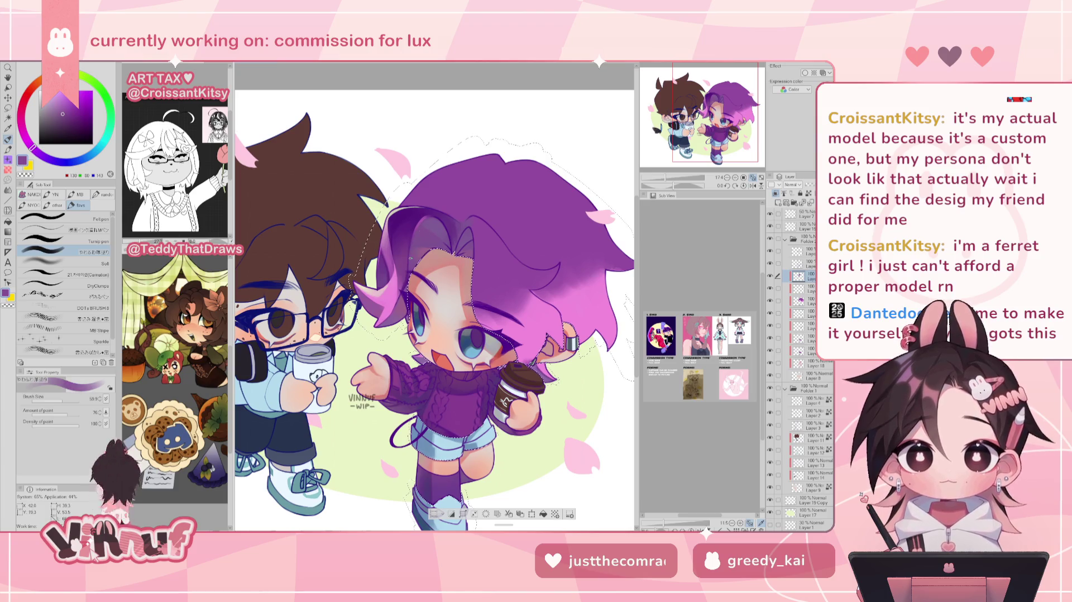
key("h")
key("h")
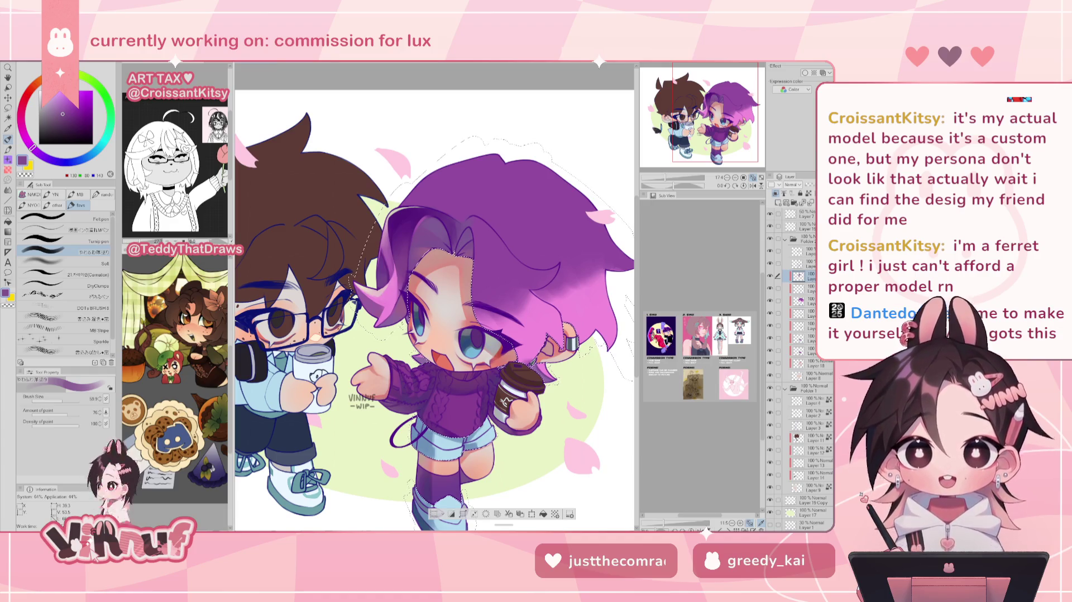
key("ctrl+Tab")
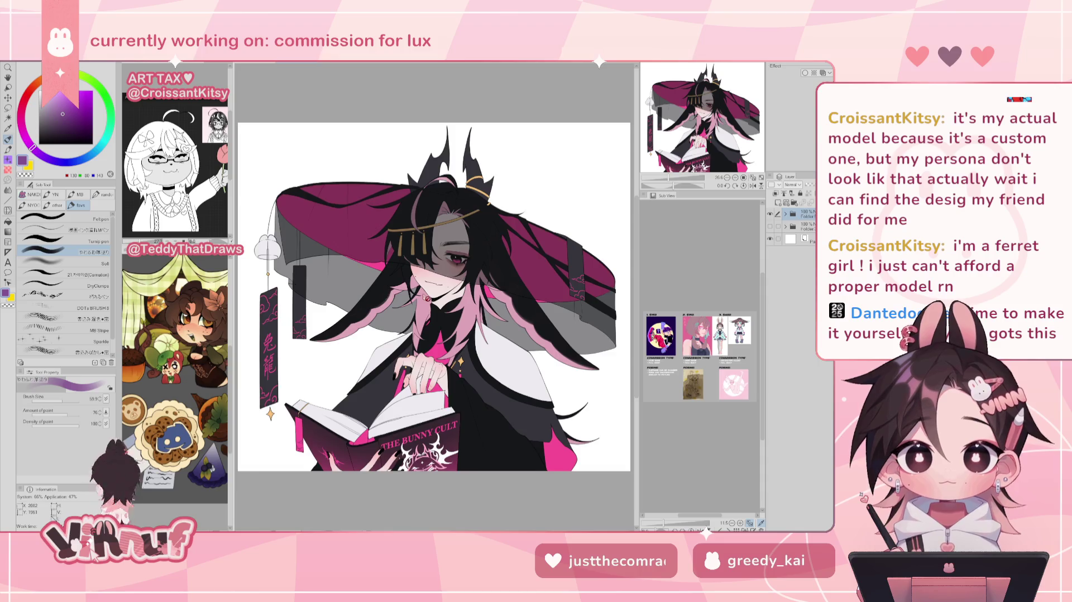
- Zoom and recentre to look over the other open artwork, then return to the chibi commission
key("ctrl+minus")
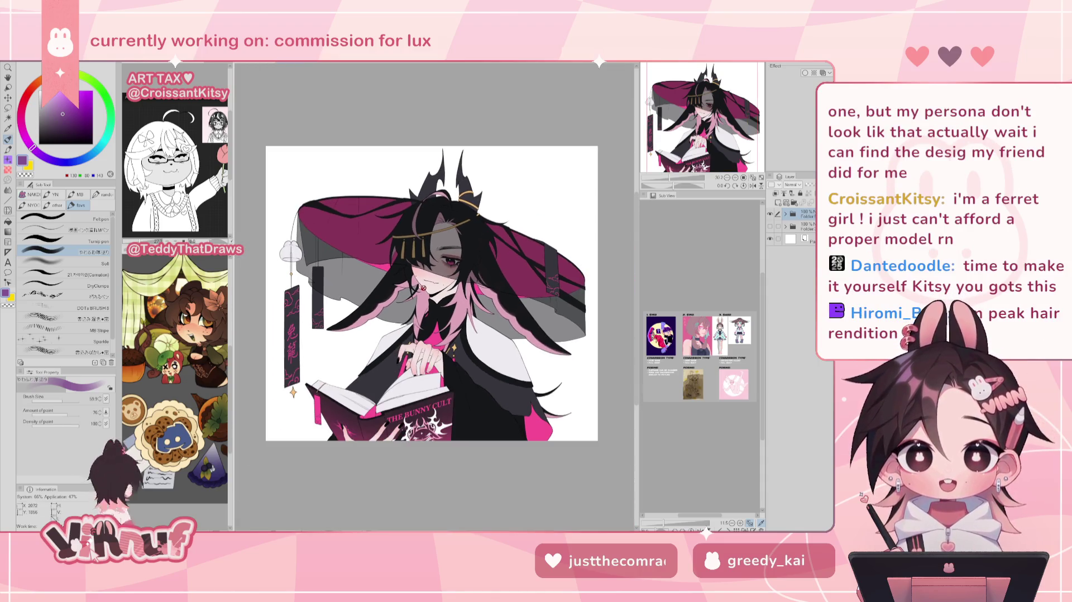
key("ctrl+plus")
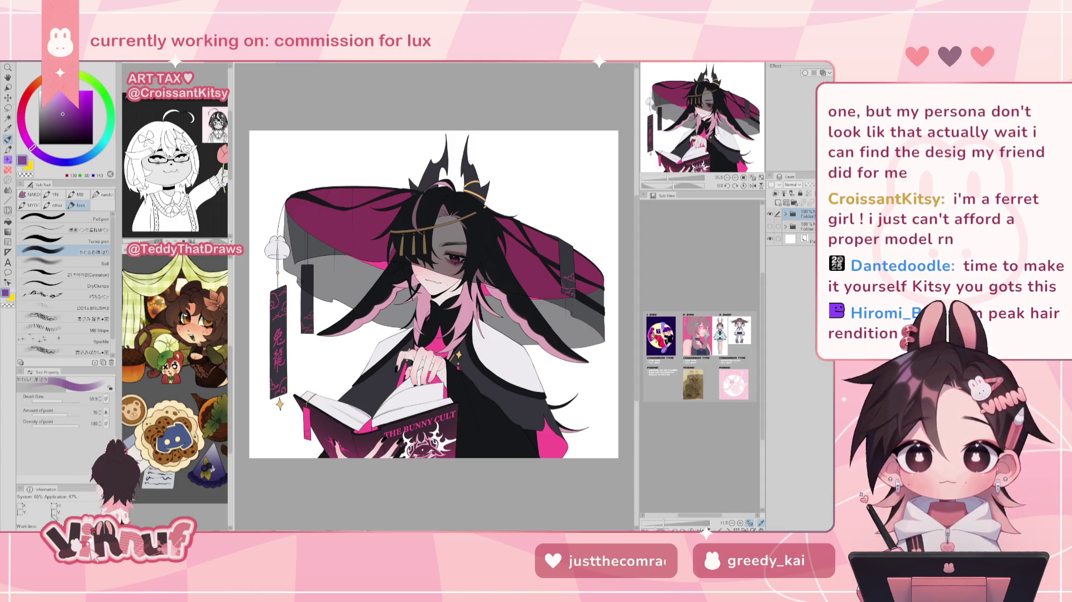
left_click_drag(719, 123, 716, 126)
scroll(459, 295, "up", 3)
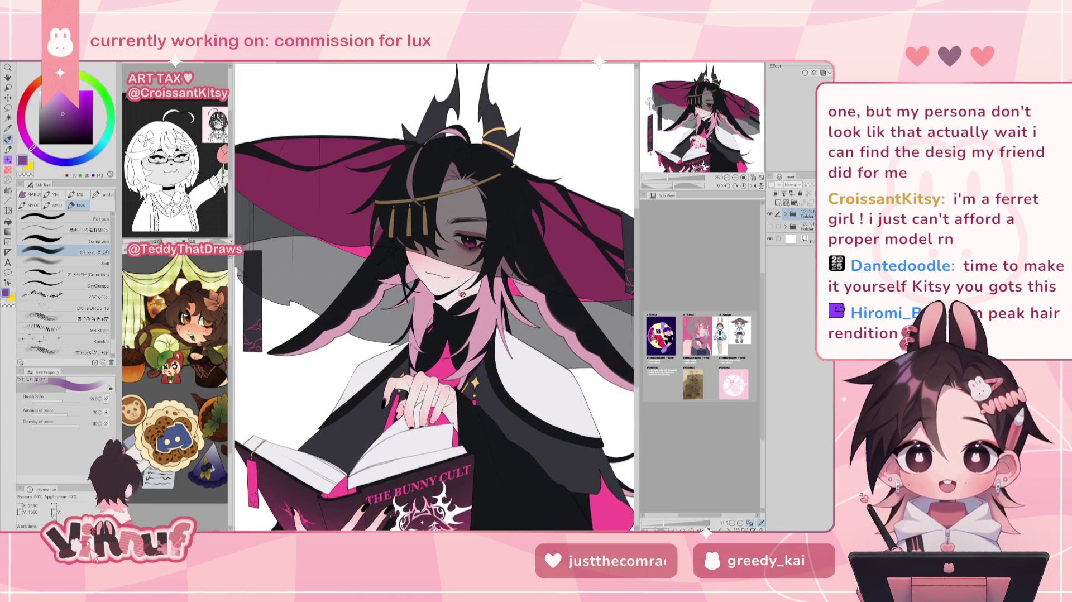
scroll(459, 296, "down", 1)
scroll(457, 294, "down", 1)
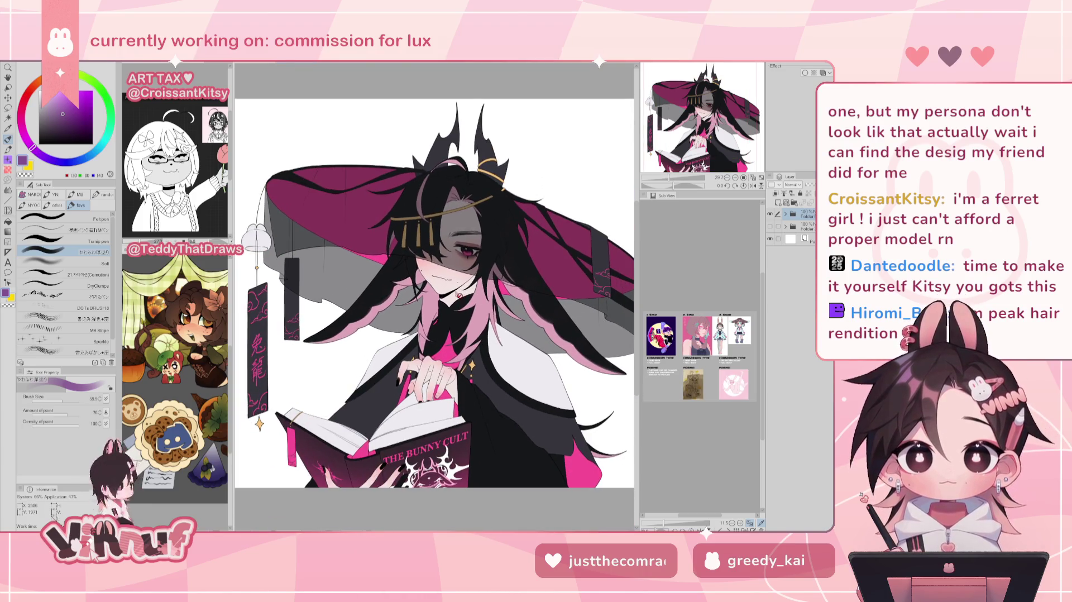
left_click(313, 64)
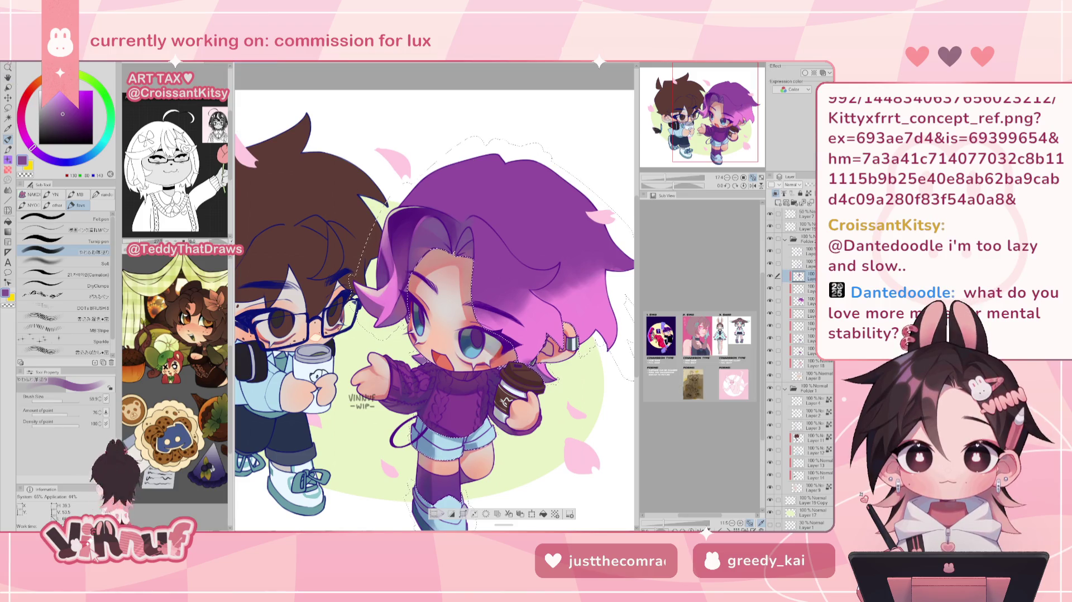
- Bring up the four-outfit character sheet and frame outfits two through four
key("ctrl+Tab")
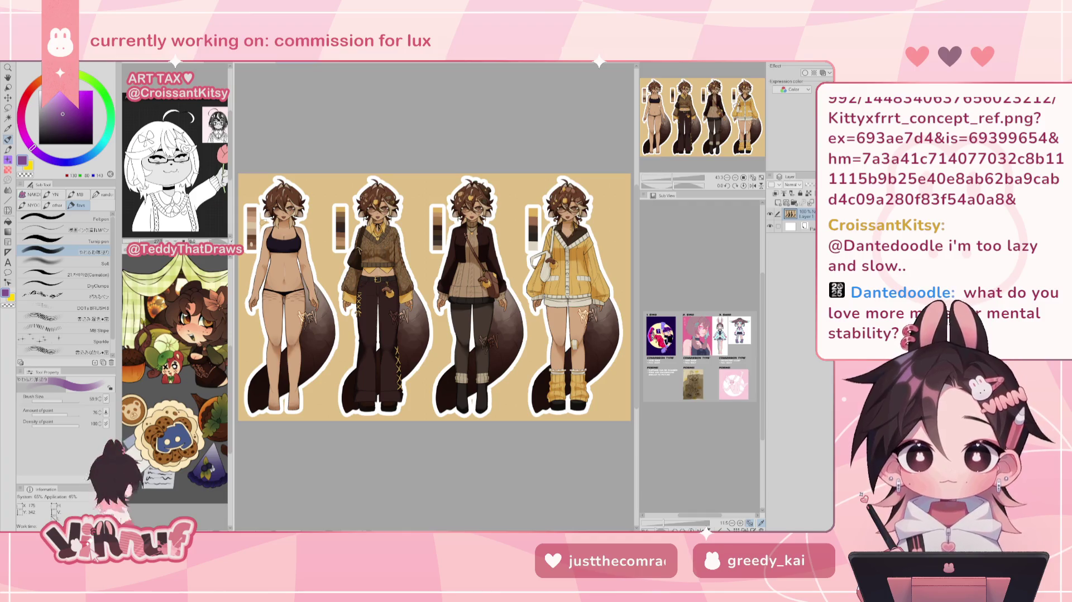
scroll(349, 319, "up", 3)
scroll(350, 319, "up", 2)
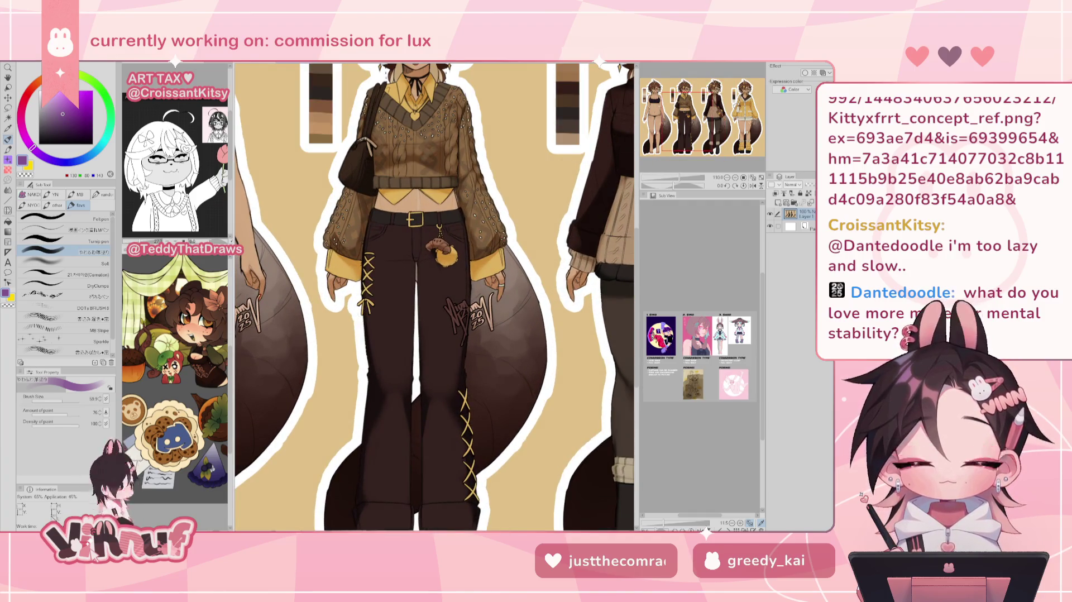
left_click(697, 103)
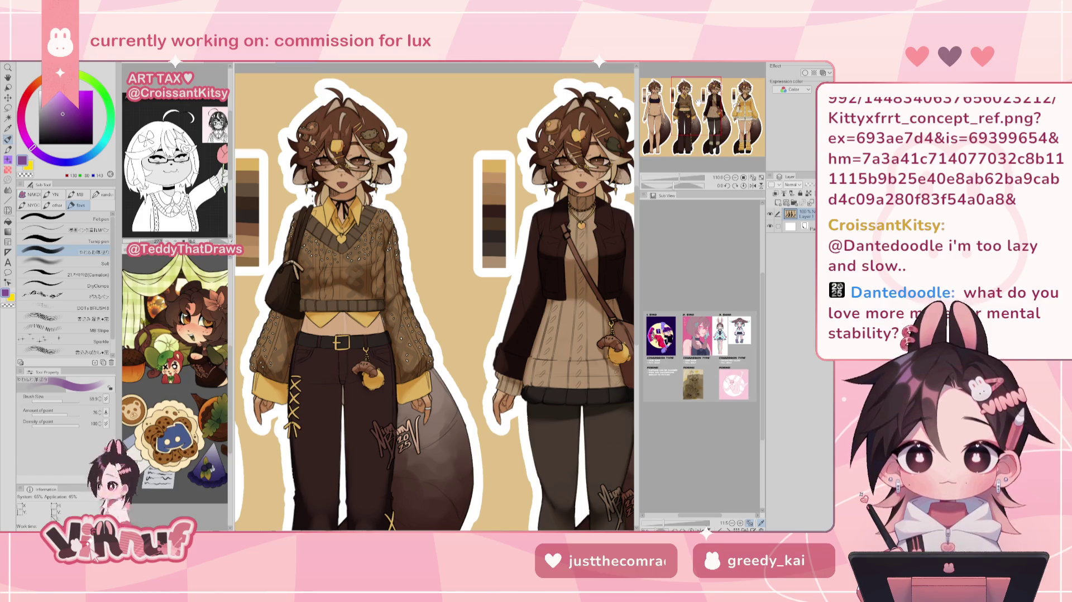
left_click_drag(698, 102, 739, 125)
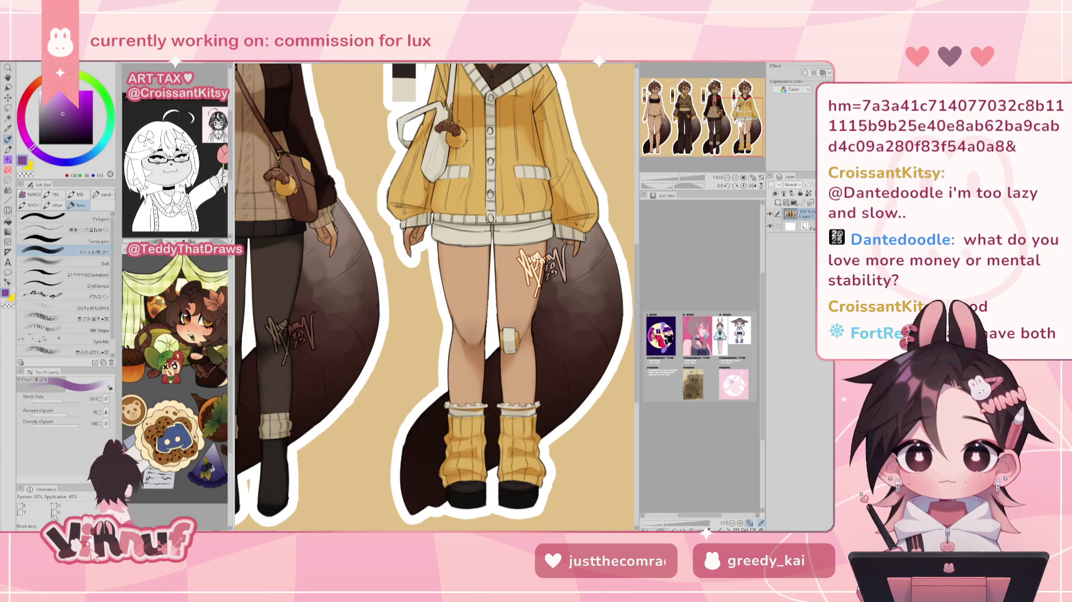
left_click_drag(739, 125, 724, 112)
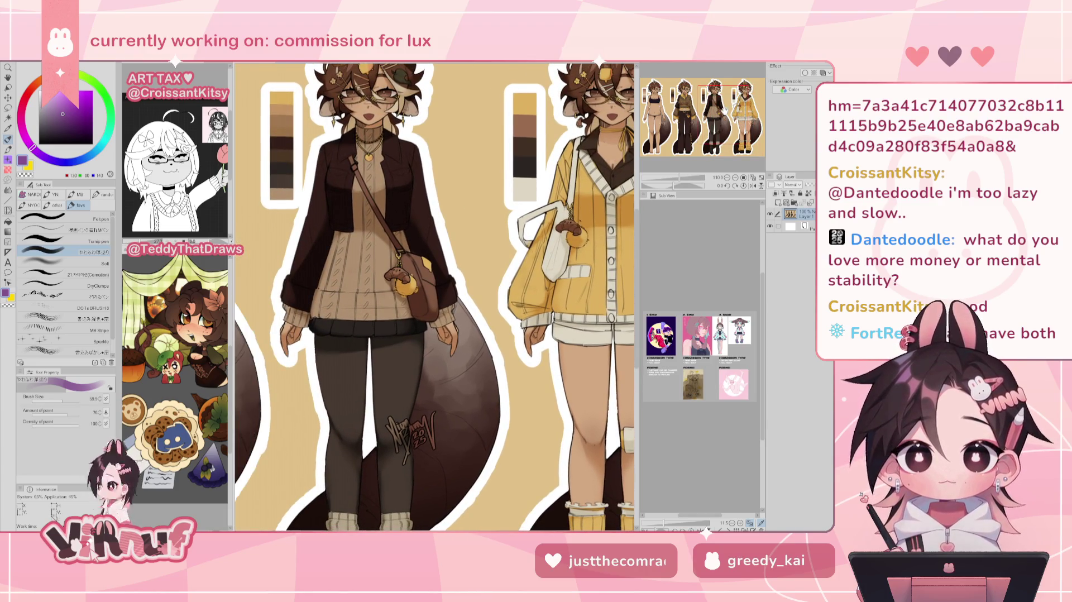
key("ctrl+minus")
key("ctrl+plus")
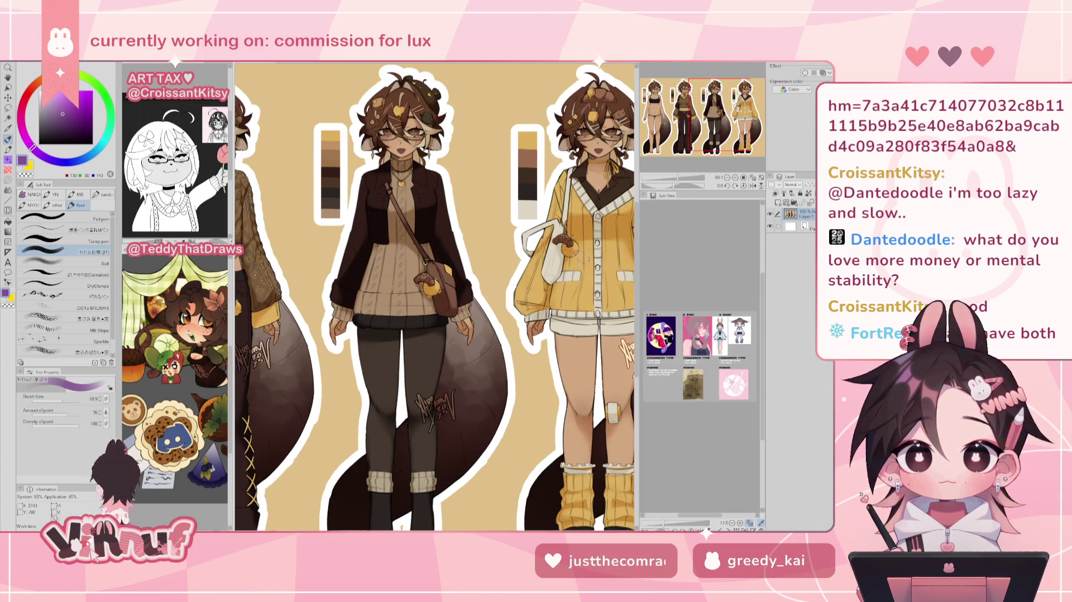
left_click_drag(720, 117, 728, 114)
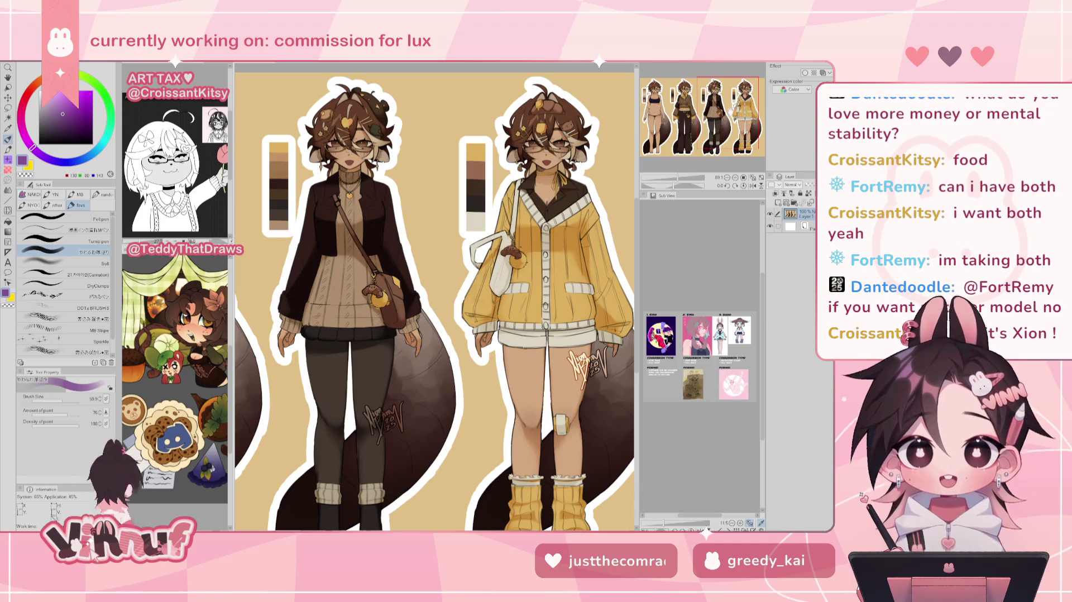
- Inspect outfits three and four and the brown-pants outfit, then return to the commission
left_click_drag(721, 112, 723, 119)
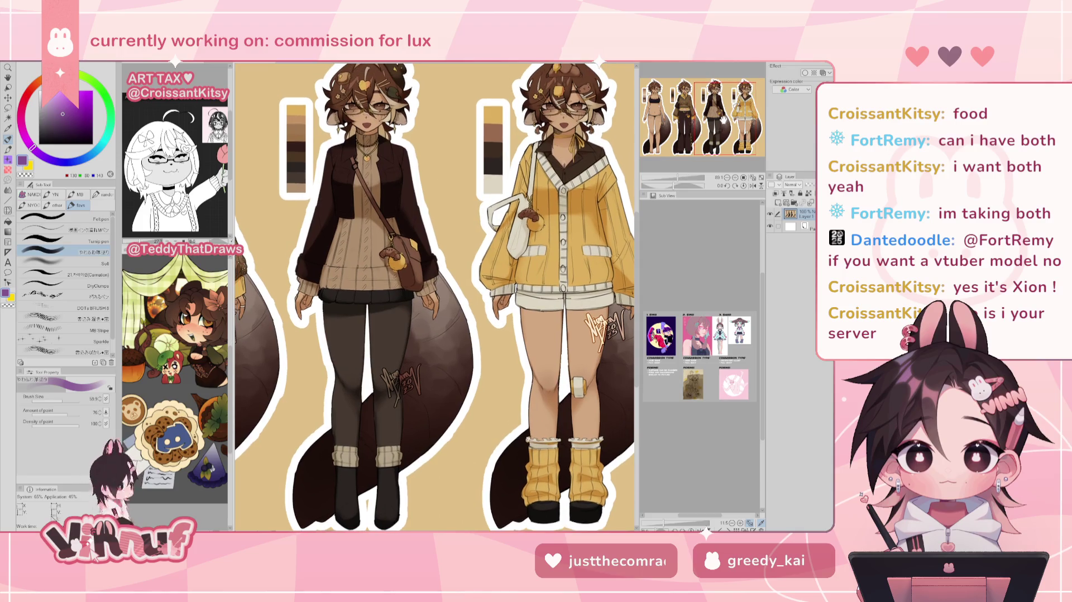
scroll(394, 259, "up", 3)
scroll(394, 259, "up", 2)
scroll(394, 259, "up", 3)
scroll(391, 261, "up", 3)
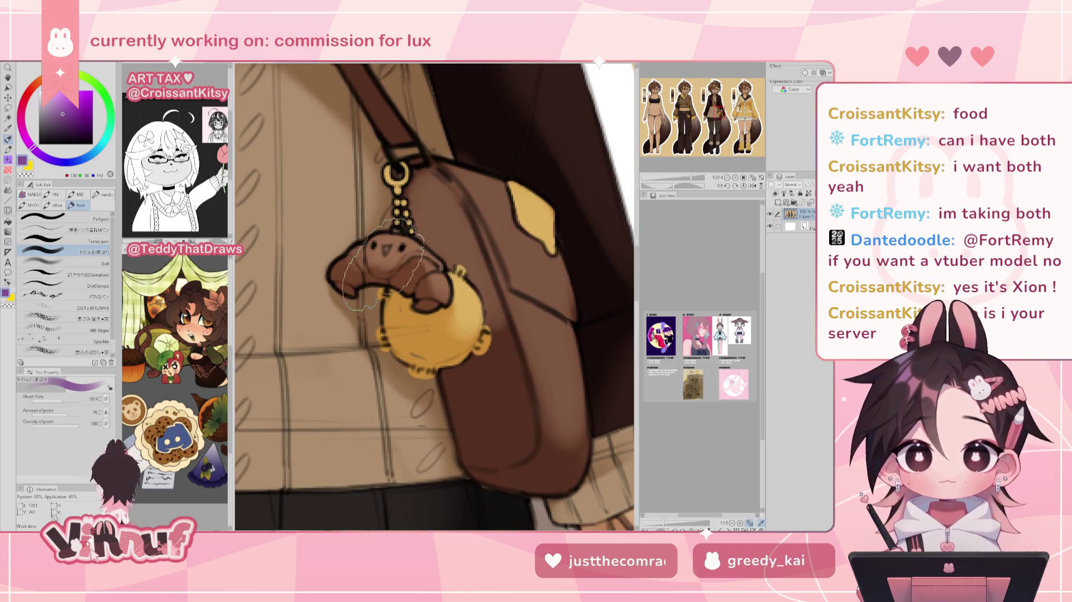
scroll(382, 265, "down", 4)
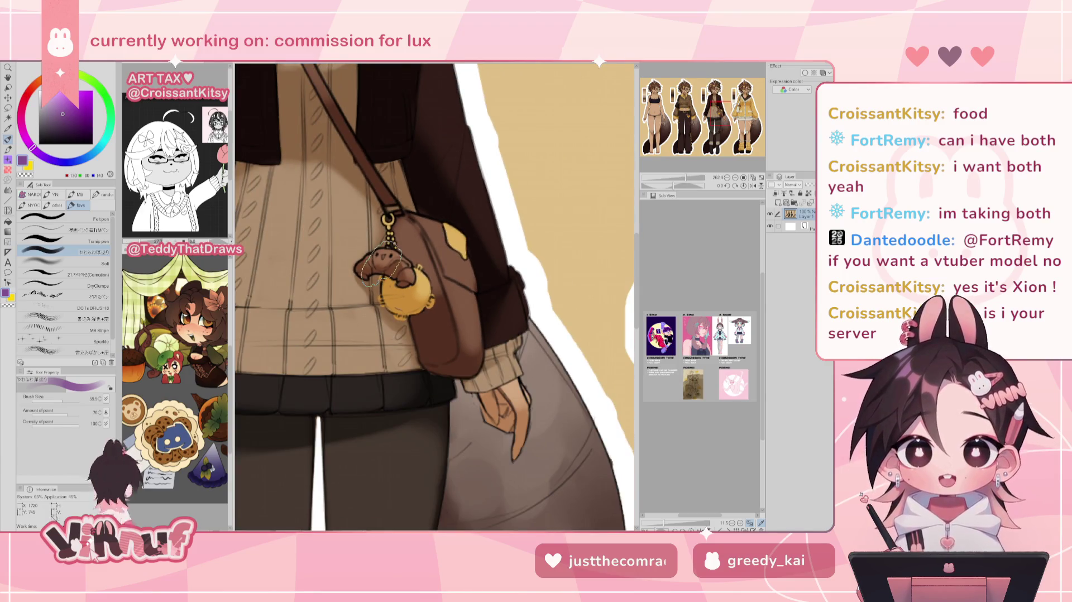
scroll(380, 267, "down", 2)
mouse_move(717, 116)
left_mouse_down()
mouse_move(678, 119)
mouse_move(675, 101)
mouse_move(725, 101)
mouse_move(699, 98)
left_mouse_up()
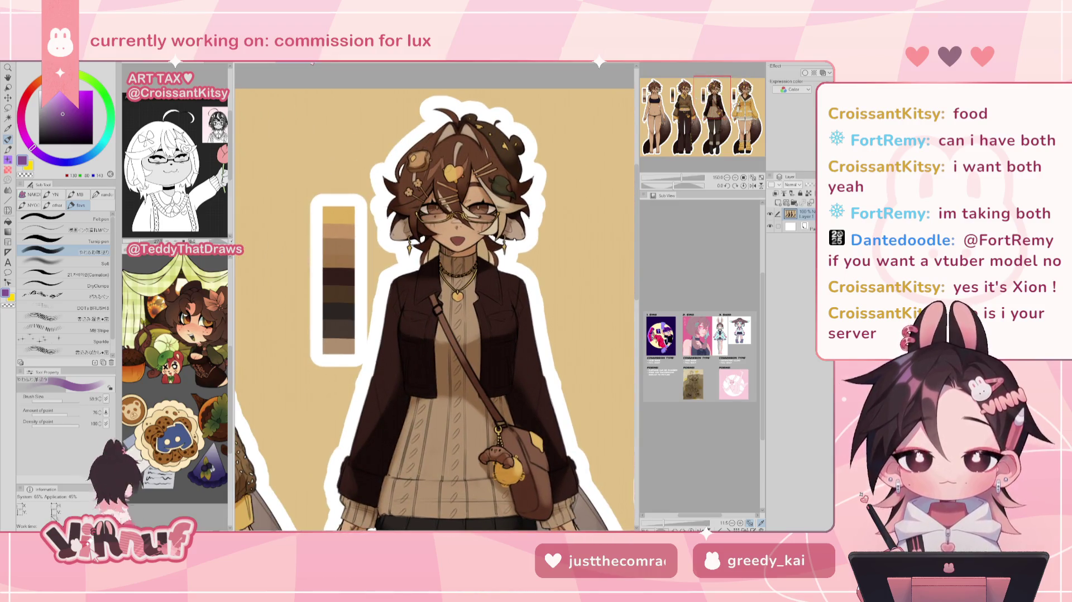
key("ctrl+Tab")
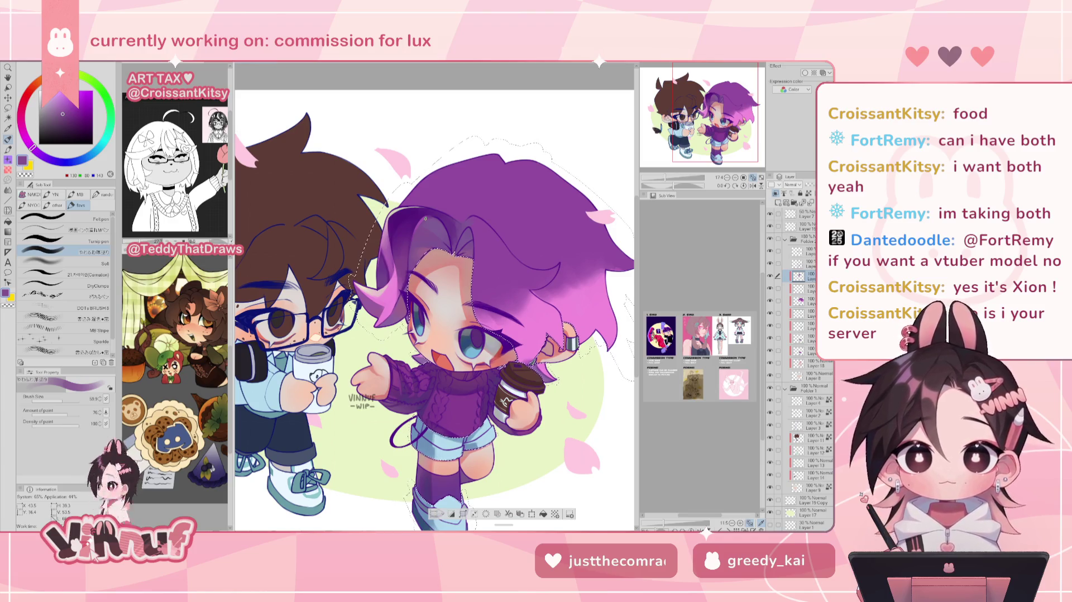
- Mirror the canvas to check composition, then reset orientation and fit the whole illustration
scroll(440, 289, "down", 2)
scroll(441, 289, "down", 3)
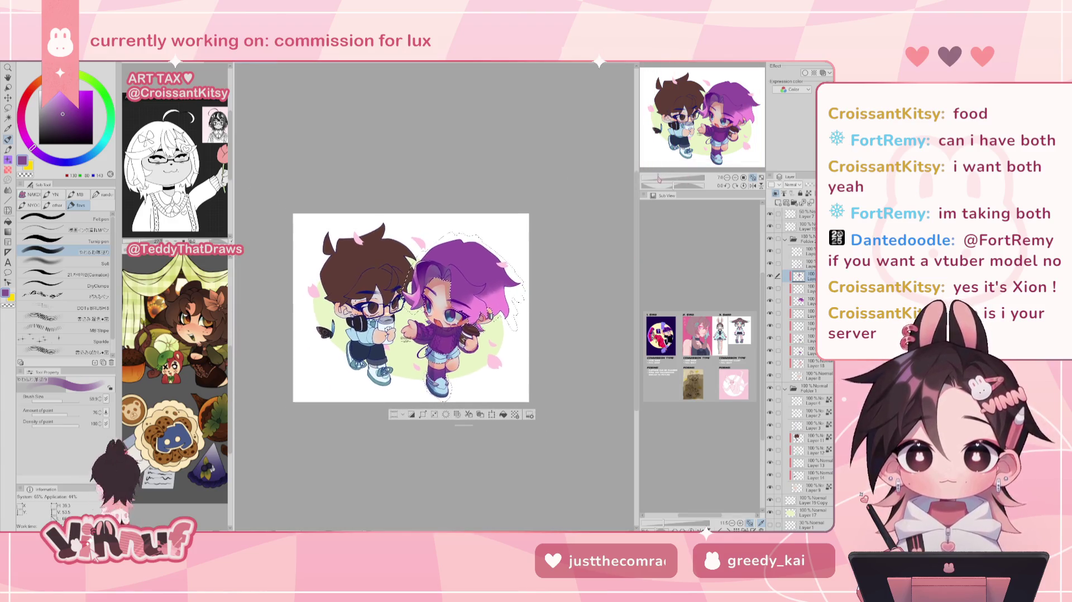
key("h")
scroll(473, 226, "up", 2)
scroll(473, 226, "up", 2)
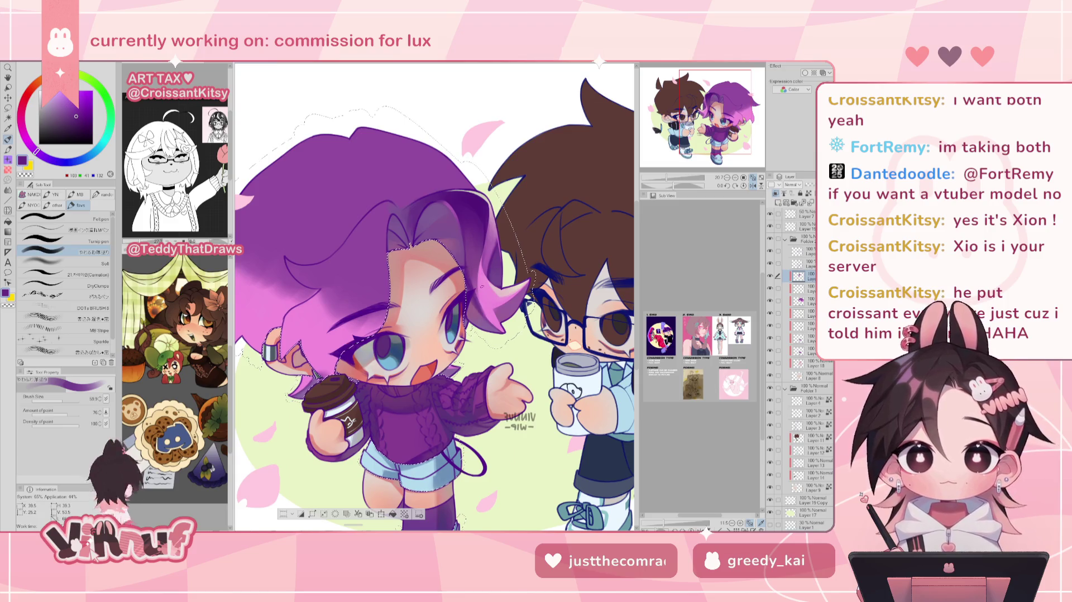
left_click(751, 177)
key("ctrl+0")
- Zoom onto the purple-haired face and sample the darker purple from her hair
left_click_drag(650, 180, 680, 181)
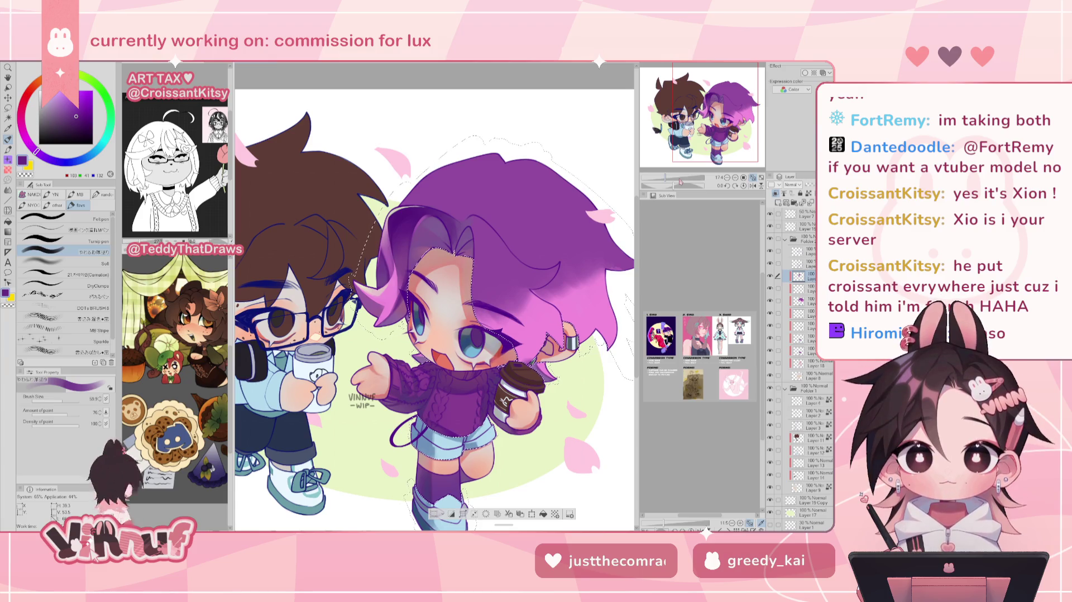
scroll(373, 184, "up", 3)
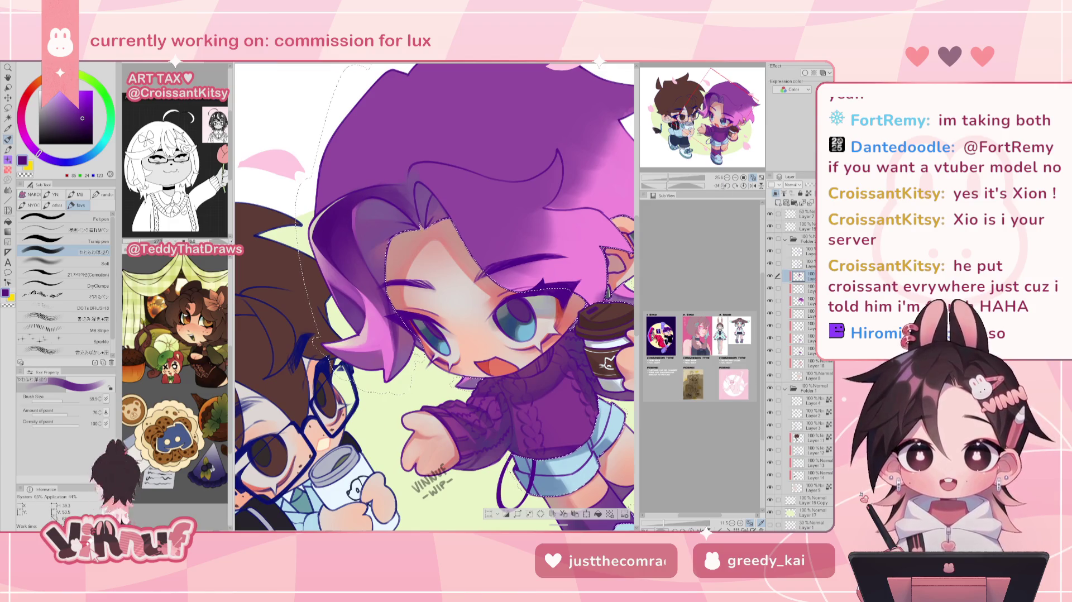
left_click(743, 186)
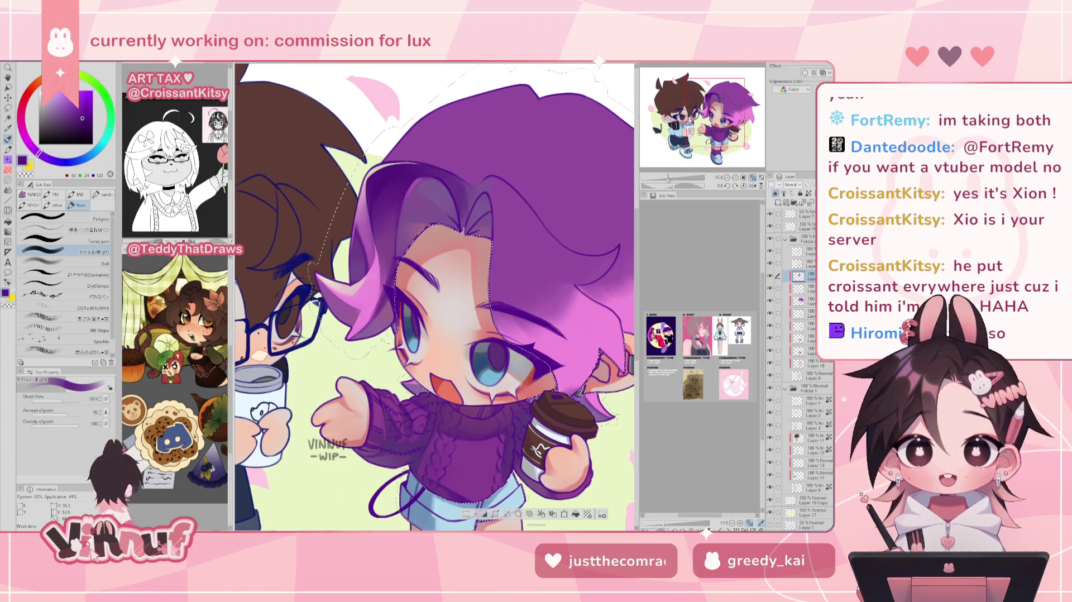
left_click_drag(667, 180, 670, 182)
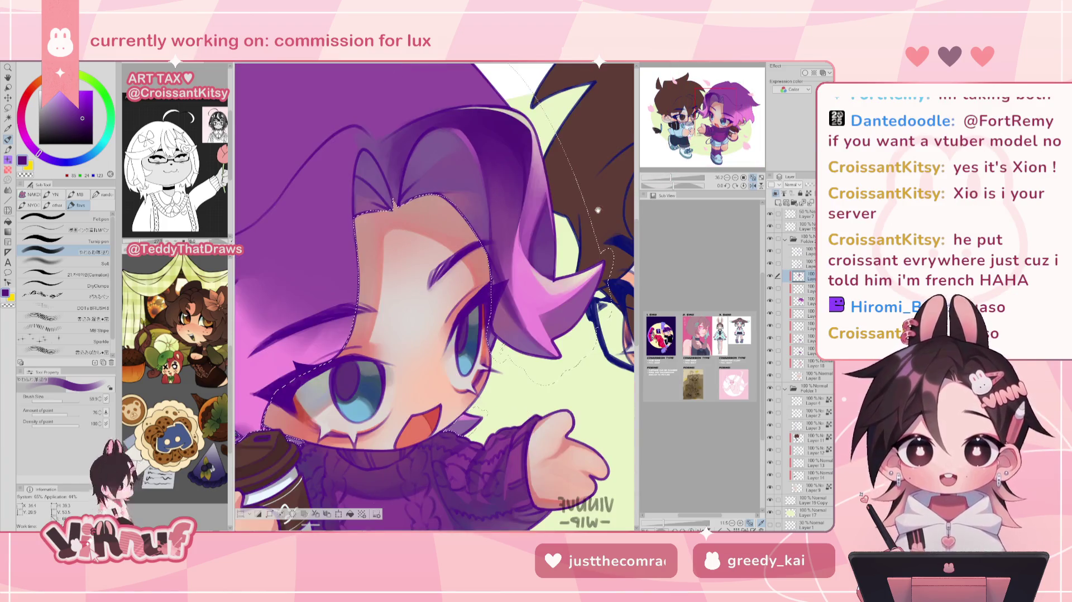
left_click_drag(608, 257, 498, 398)
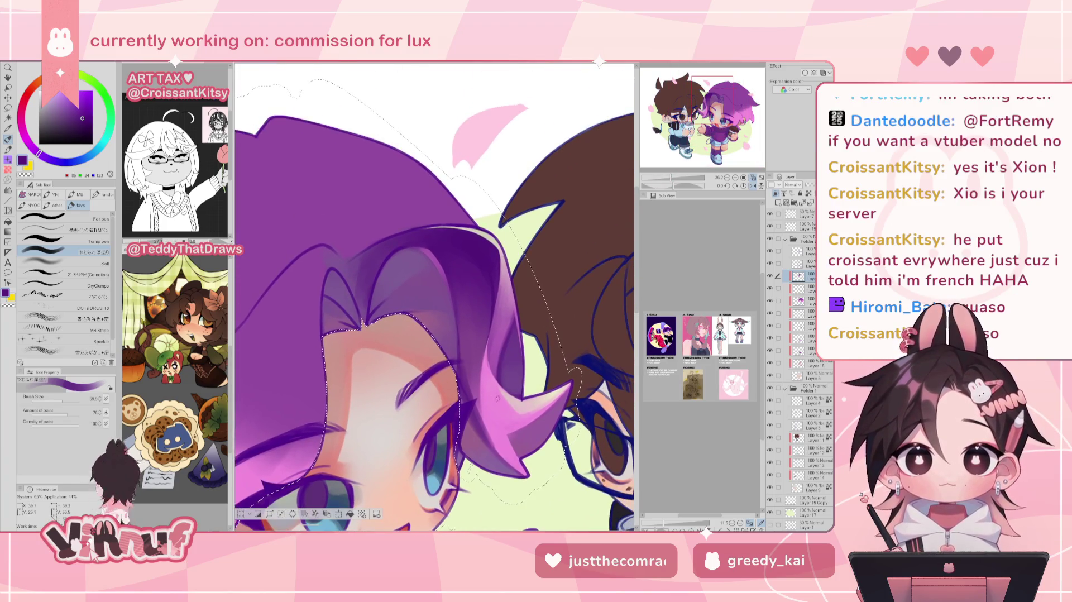
left_click(491, 334, "alt")
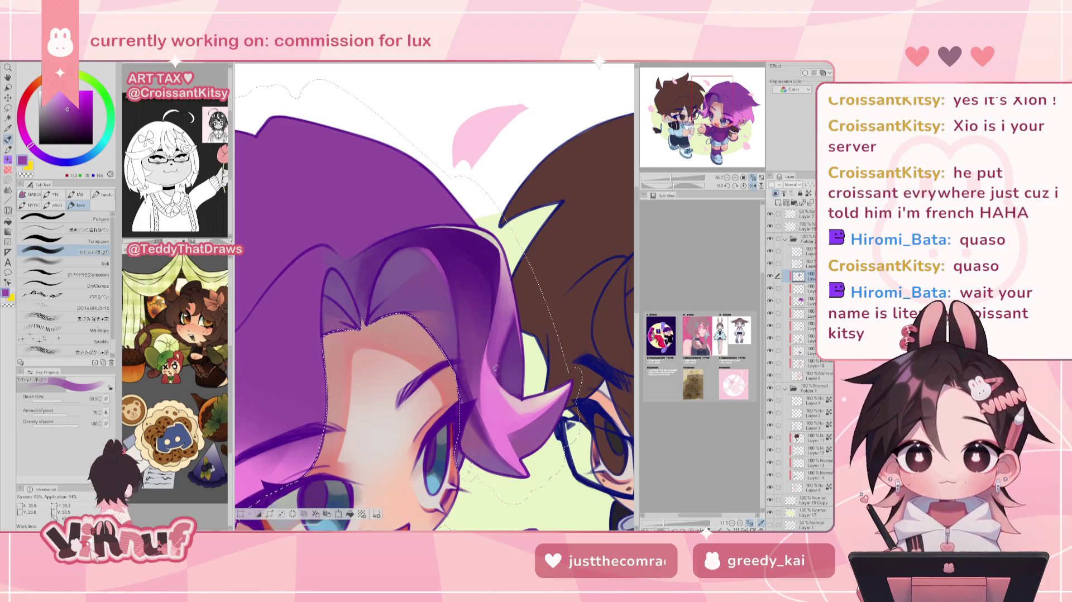
left_click(512, 384, "alt")
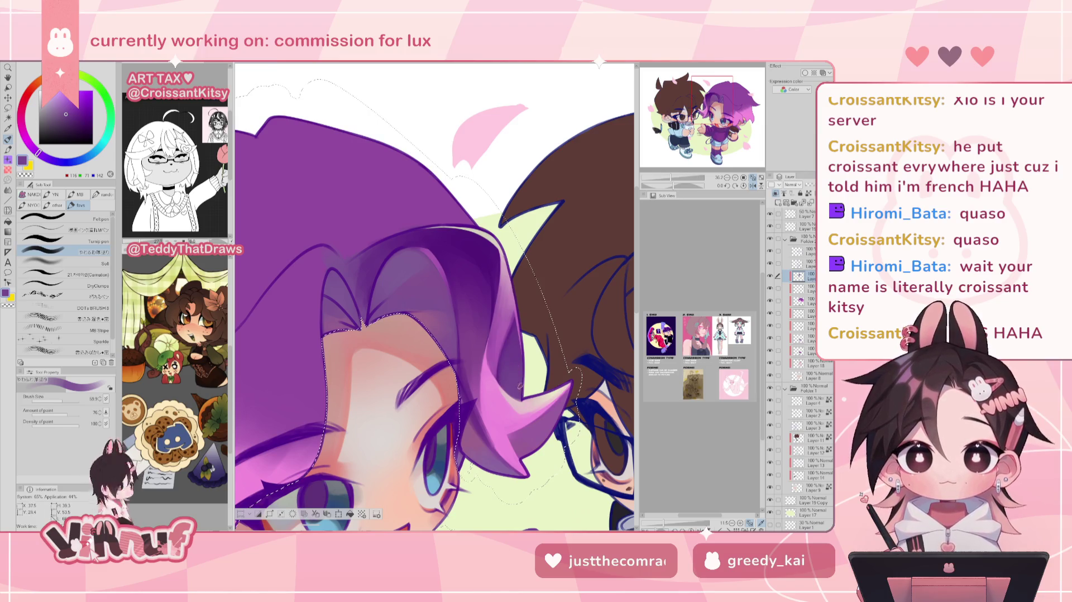
key("h")
left_click_drag(671, 178, 668, 182)
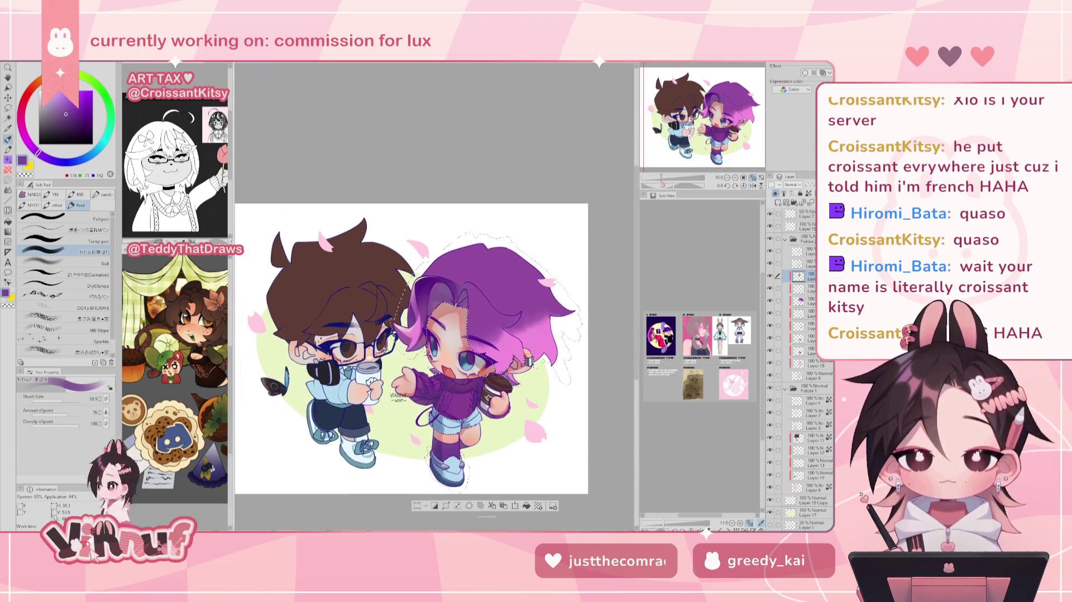
- Try the Carnation and Turnip pen brushes in the Sub Tool palette
key("h")
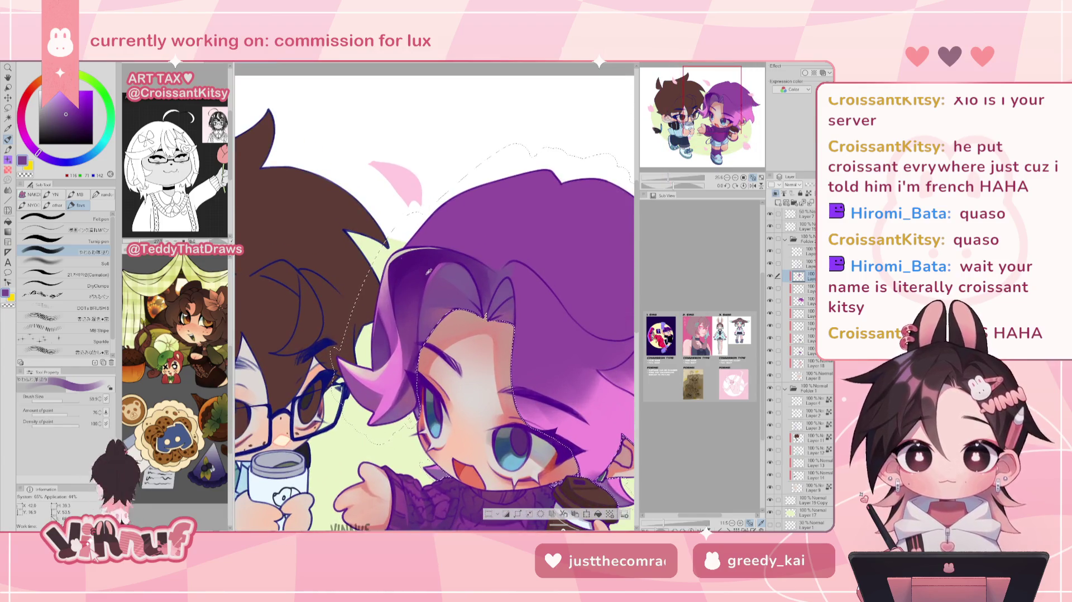
scroll(428, 263, "up", 1)
left_click(89, 273)
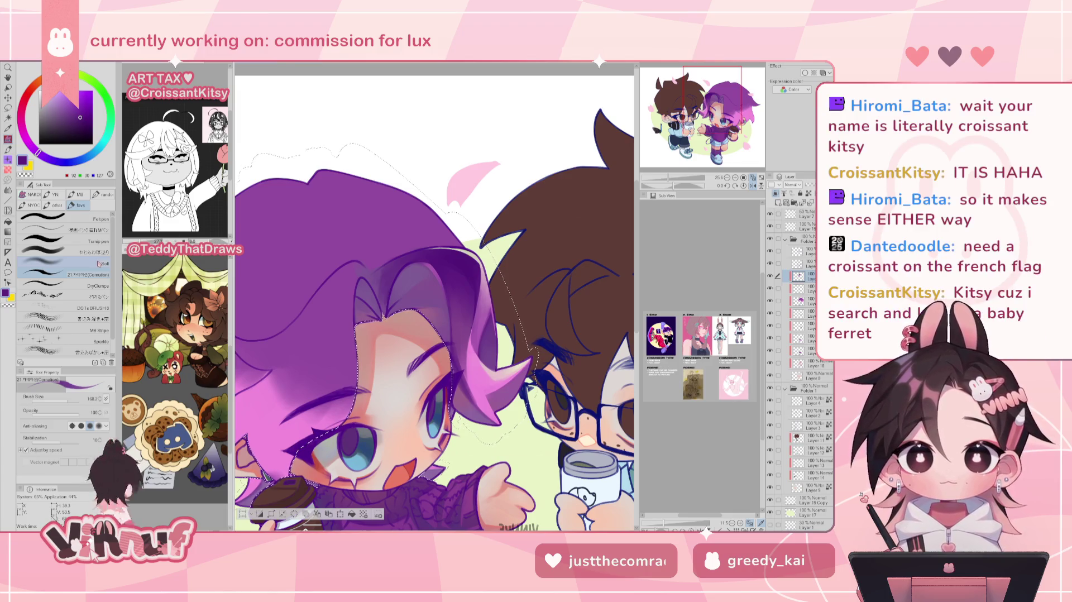
left_click(95, 241)
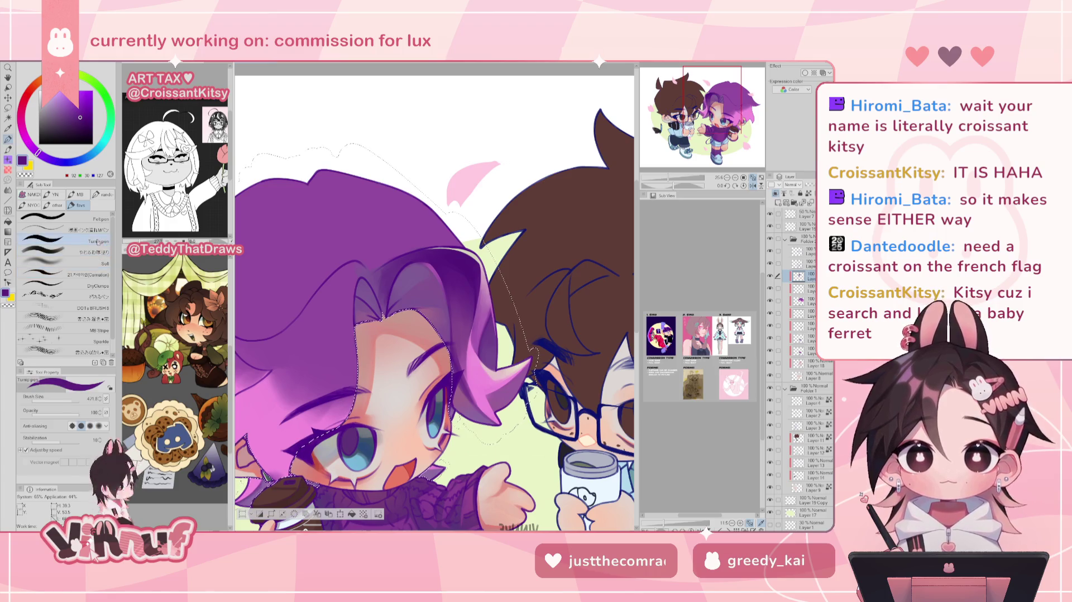
left_click(67, 274)
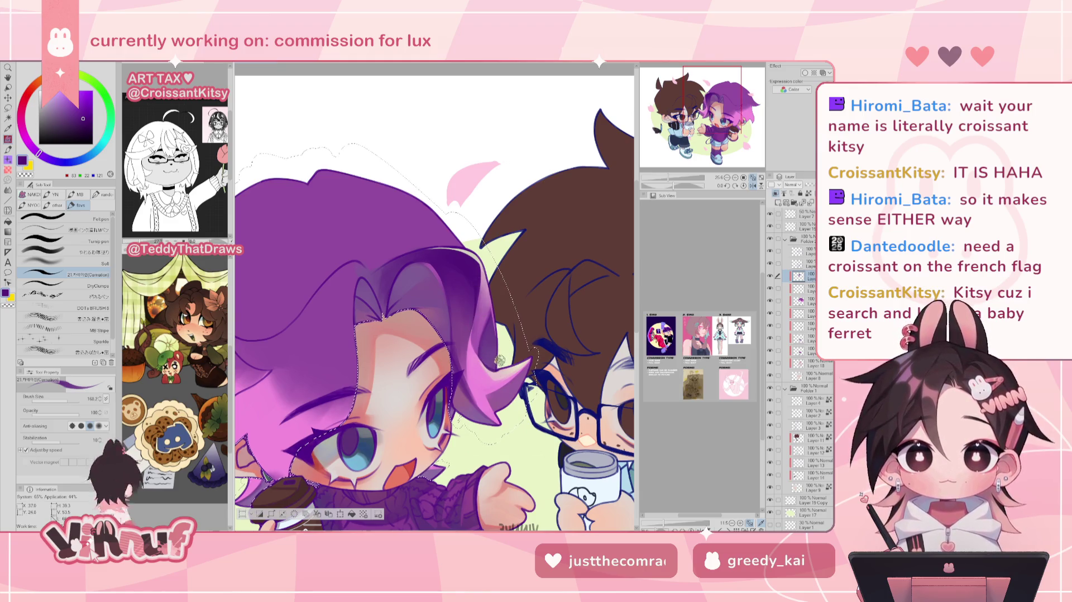
- Reframe the two characters and select the やわらか塗り soft brush
key("h")
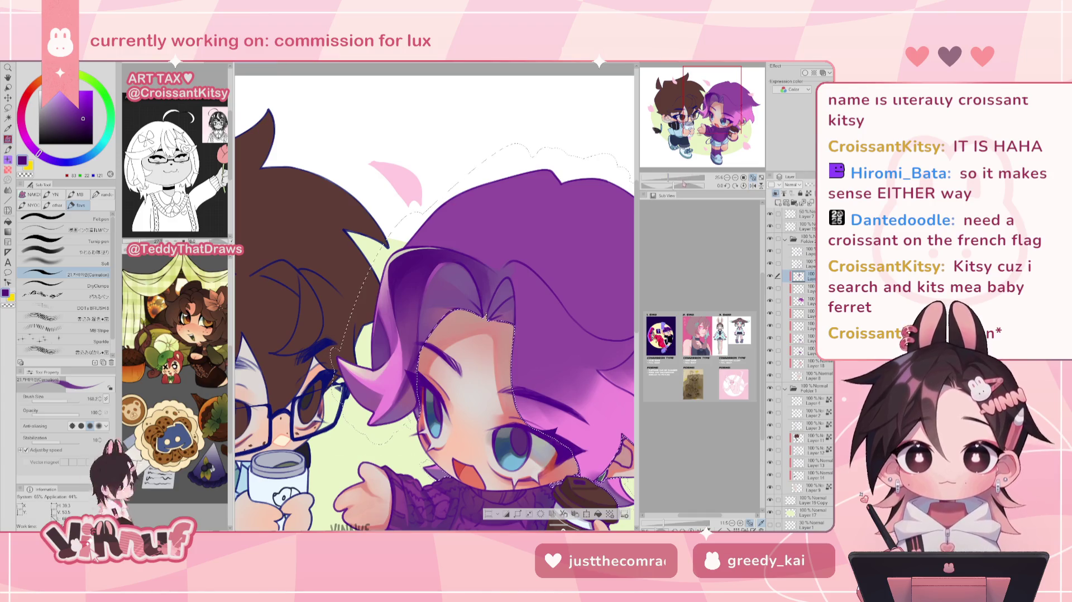
key("ctrl+0")
key("ctrl+plus")
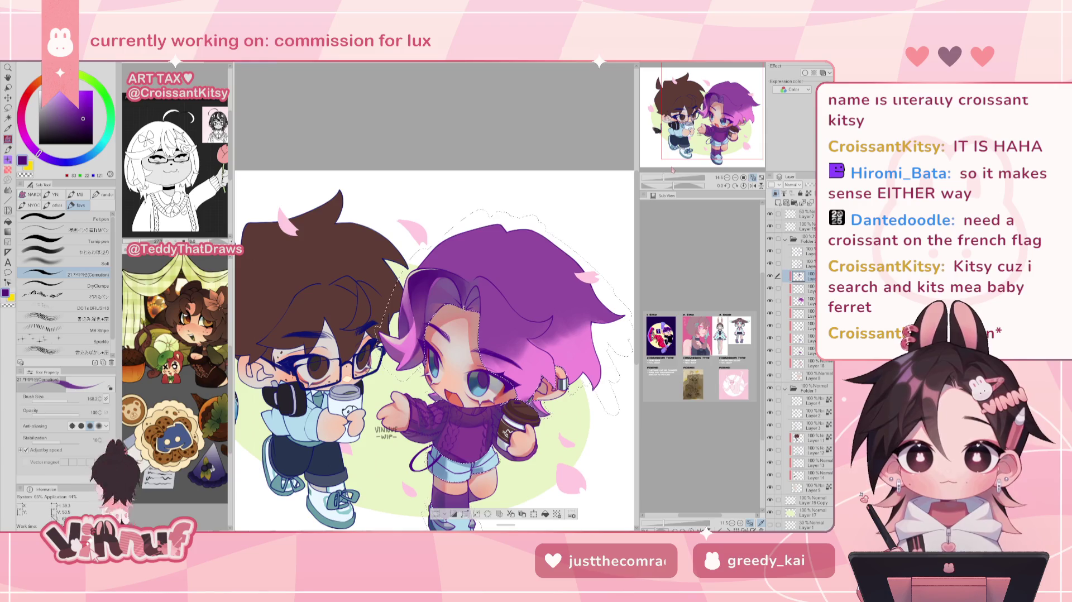
left_click_drag(663, 177, 672, 178)
key("h")
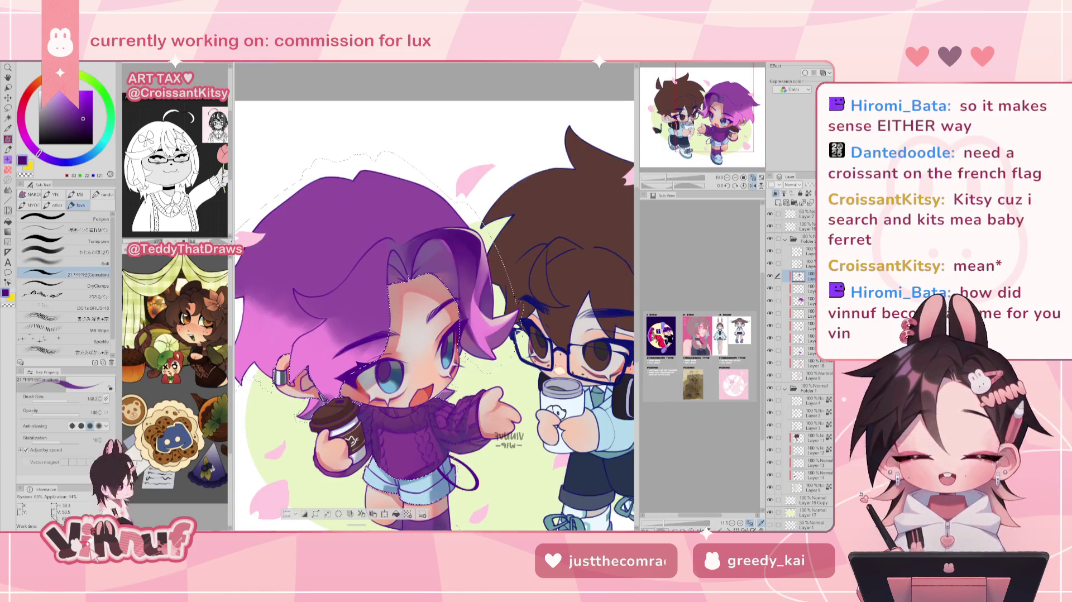
left_click(83, 252)
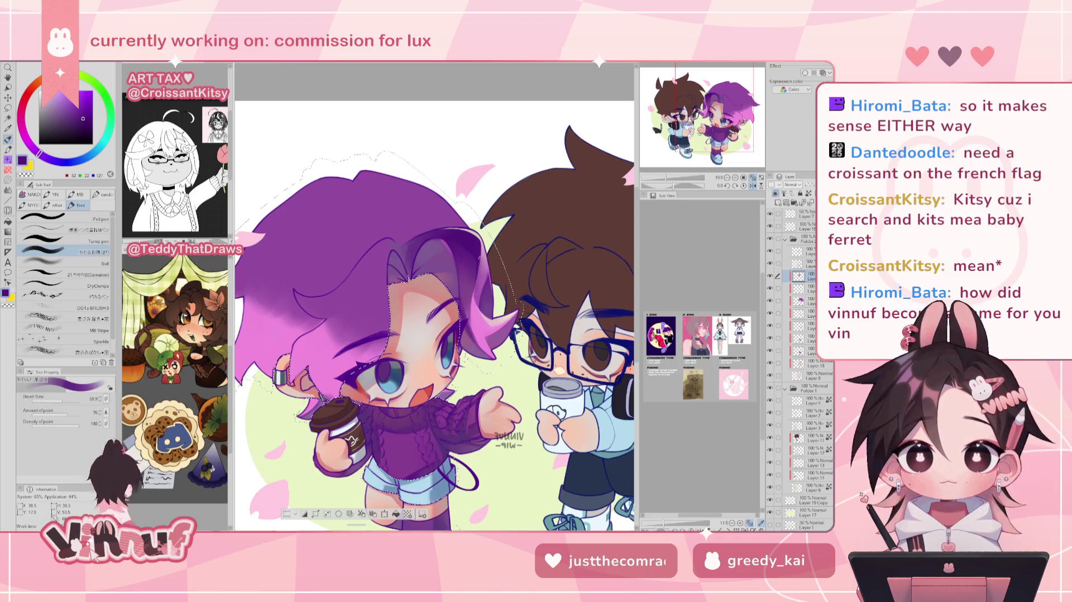
key("h")
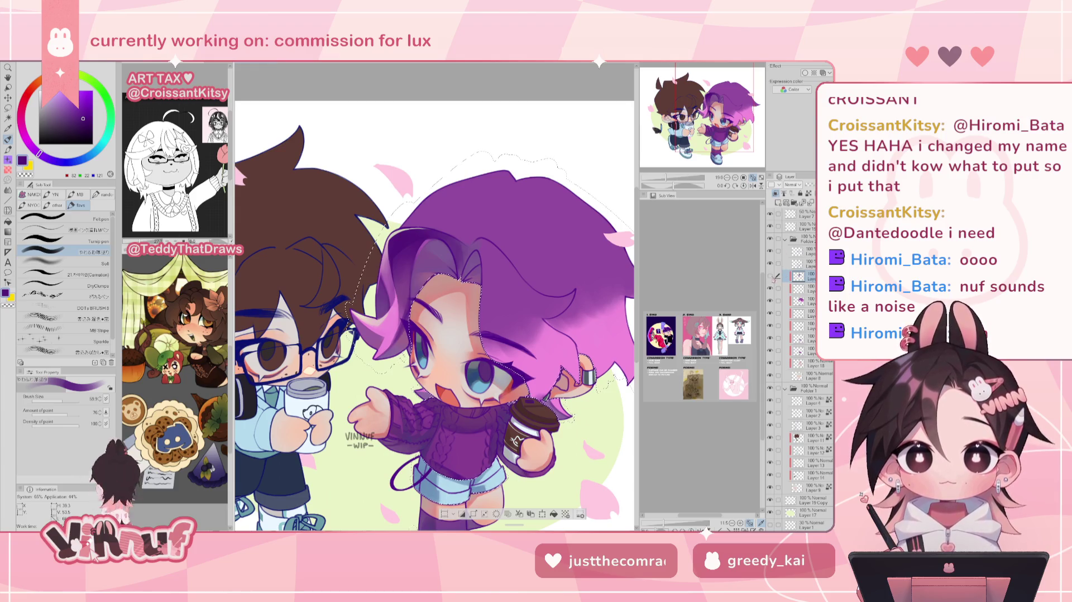
- Zoom and tilt onto the face, then pick a pale beige on the colour wheel
scroll(434, 324, "up", 1)
scroll(434, 296, "down", 1)
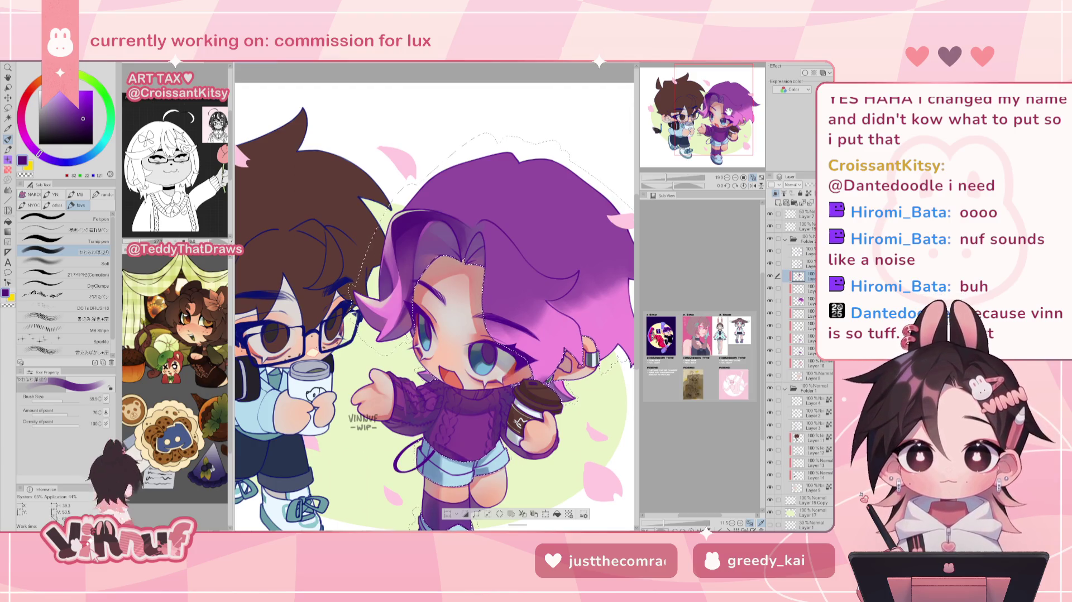
scroll(434, 296, "up", 2)
left_click_drag(435, 295, 391, 224)
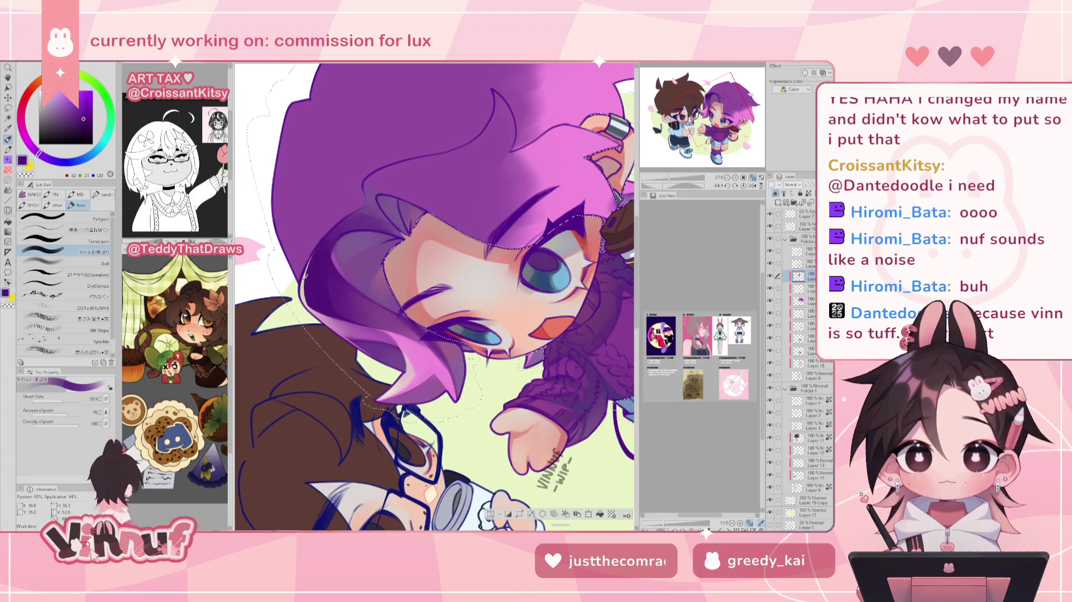
left_click(303, 276, "alt")
- Reset canvas rotation, fine-tune the pale beige, and flip the canvas horizontally
left_click(742, 185)
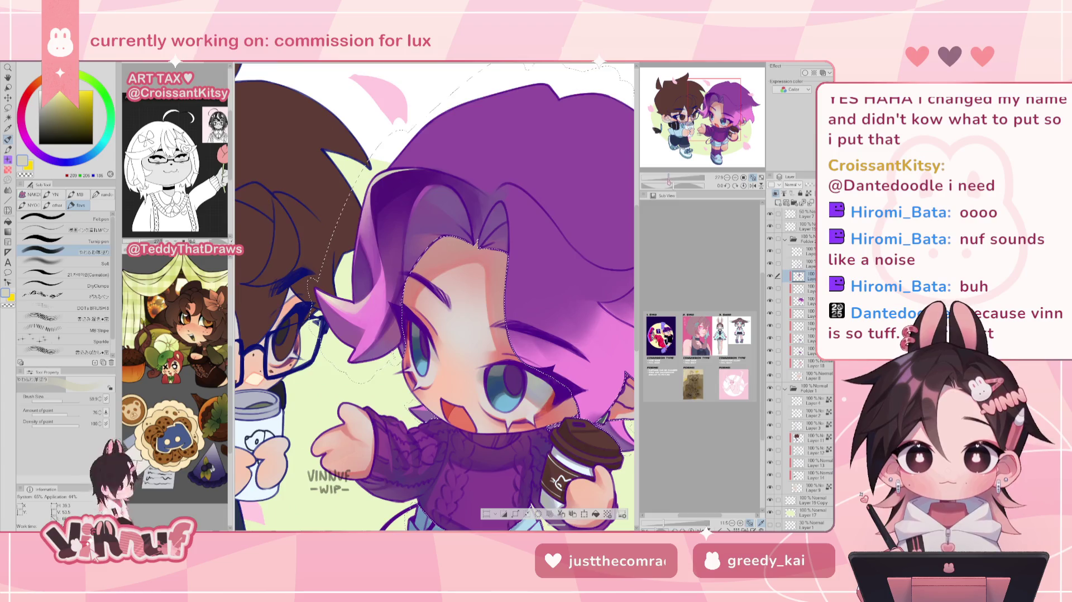
scroll(436, 296, "down", 3)
scroll(435, 296, "up", 2)
scroll(436, 295, "up", 1)
scroll(436, 296, "up", 1)
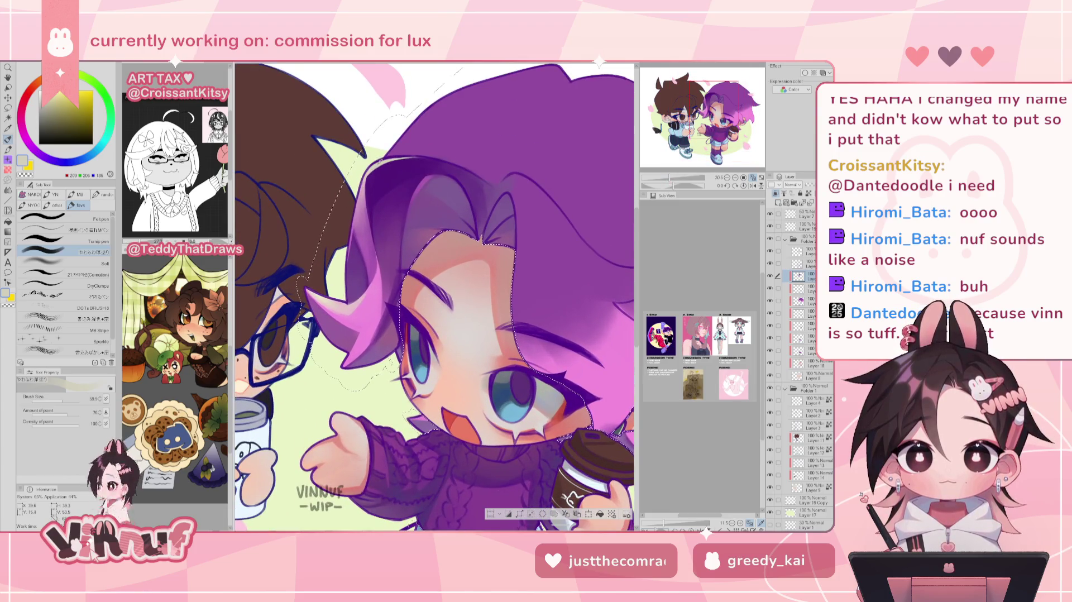
left_click(367, 179, "alt")
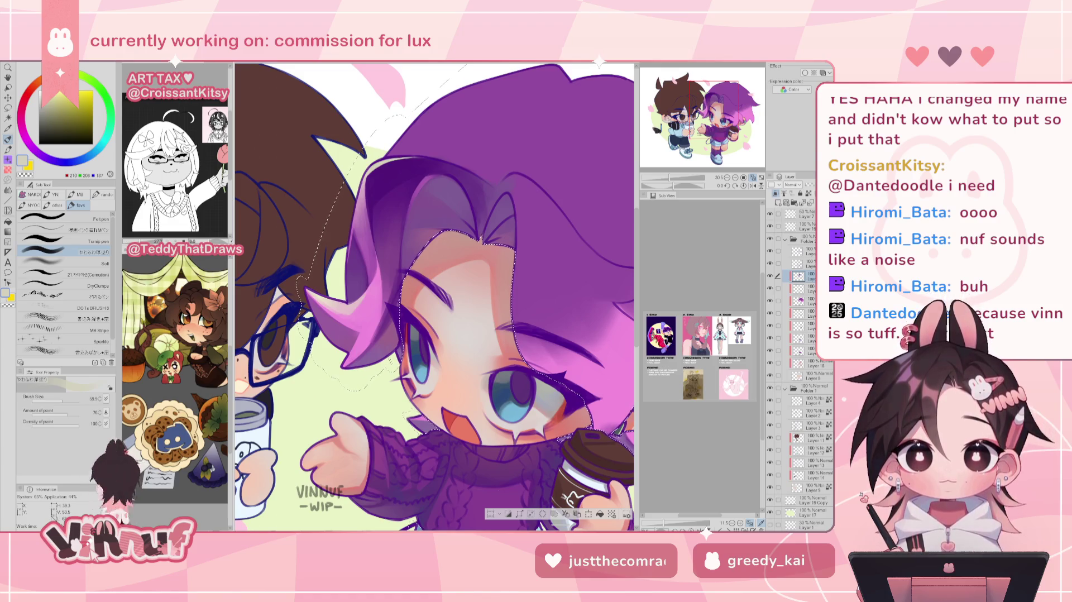
scroll(435, 295, "up", 2)
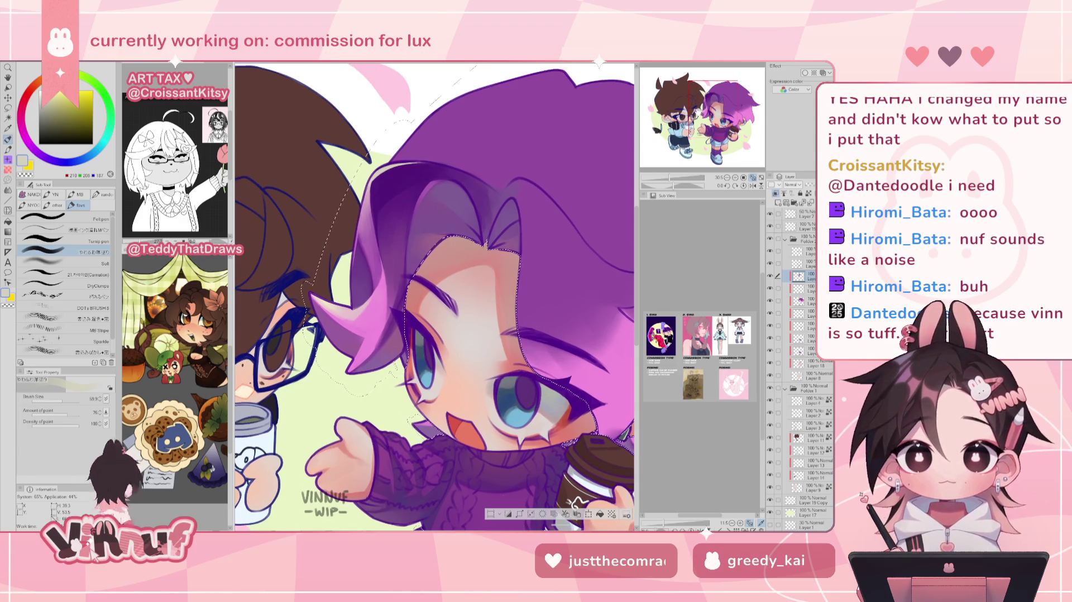
key("h")
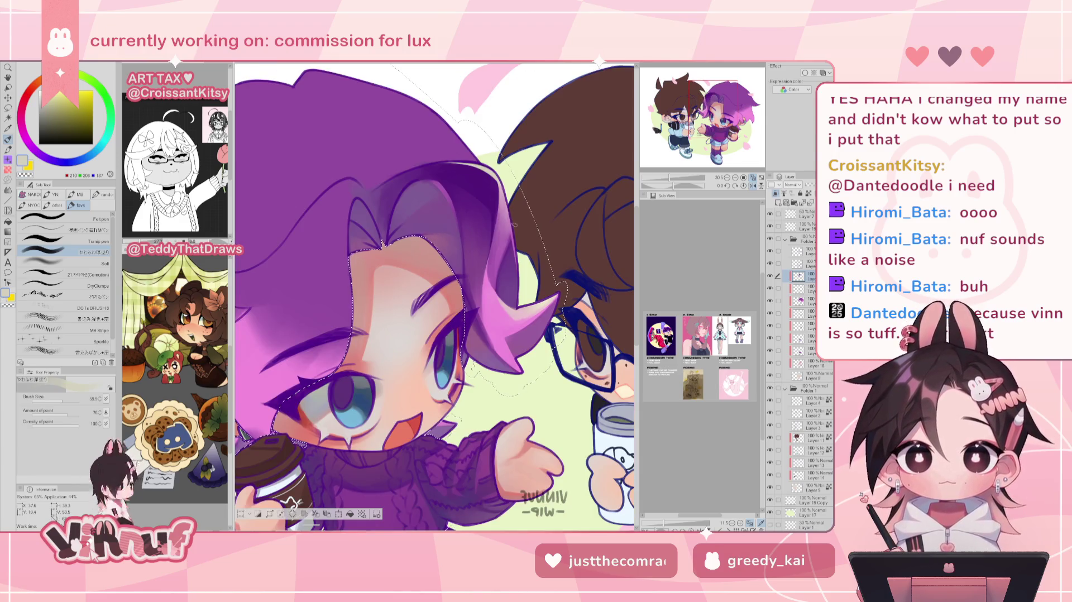
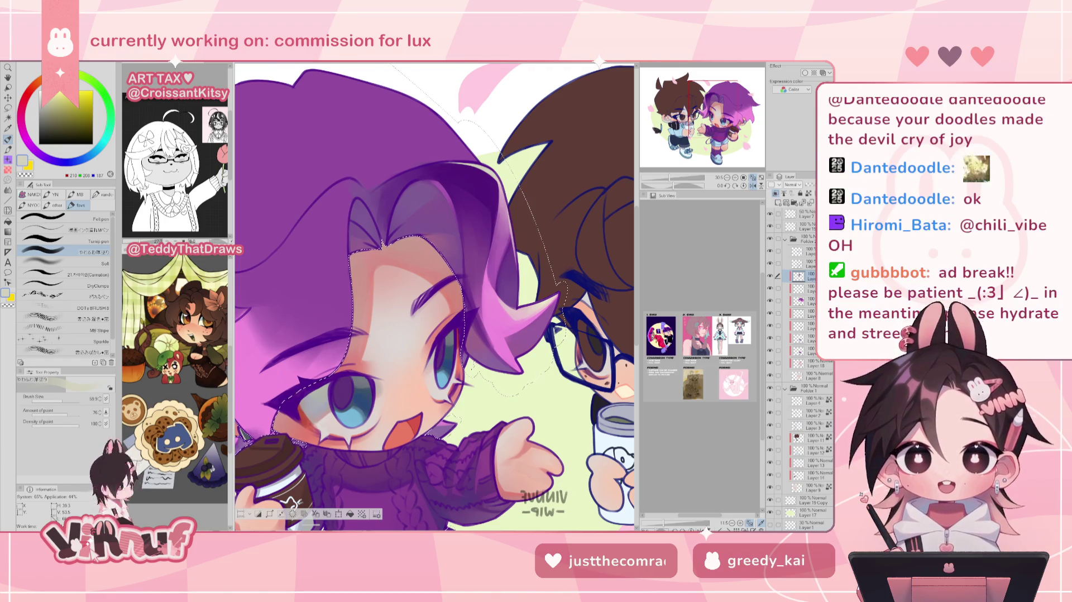
- Settle on bright pink after trying purples and paint a highlight on the purple hair strand
left_click(481, 291, "alt")
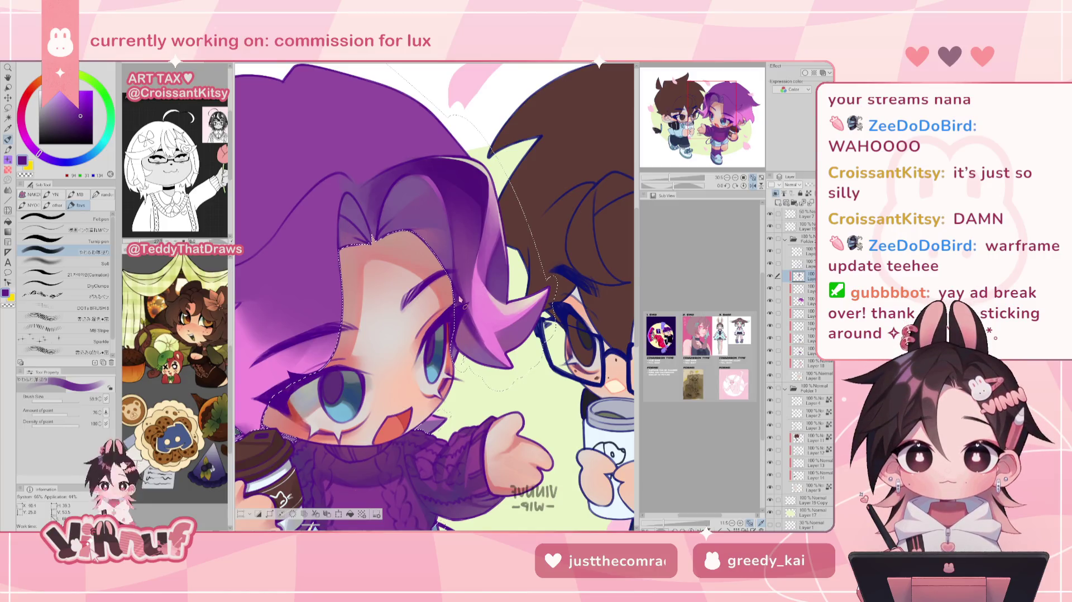
left_click(476, 298, "alt")
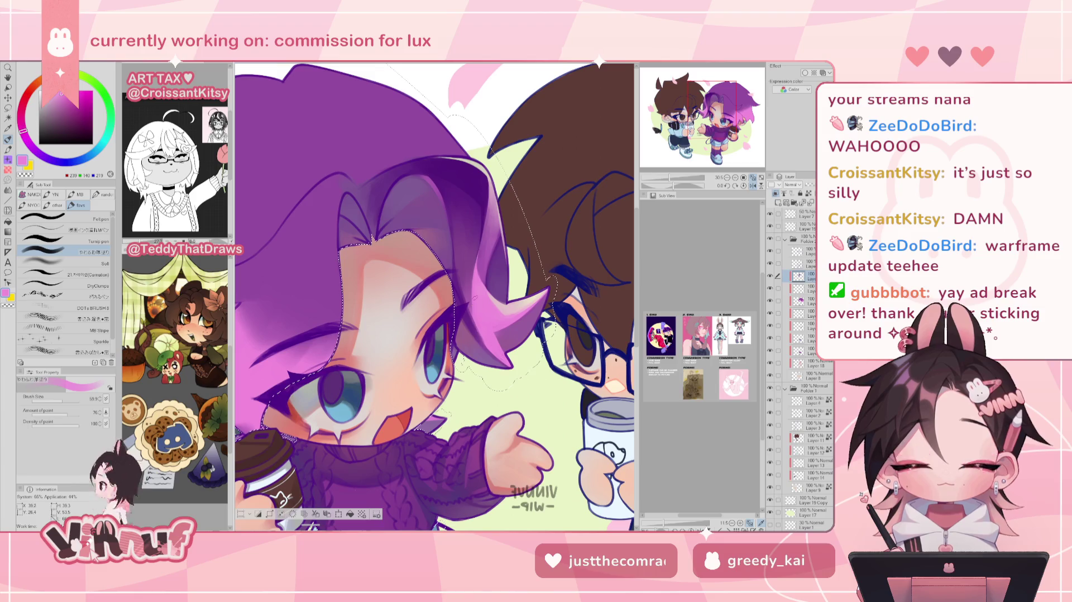
left_click(462, 259, "alt")
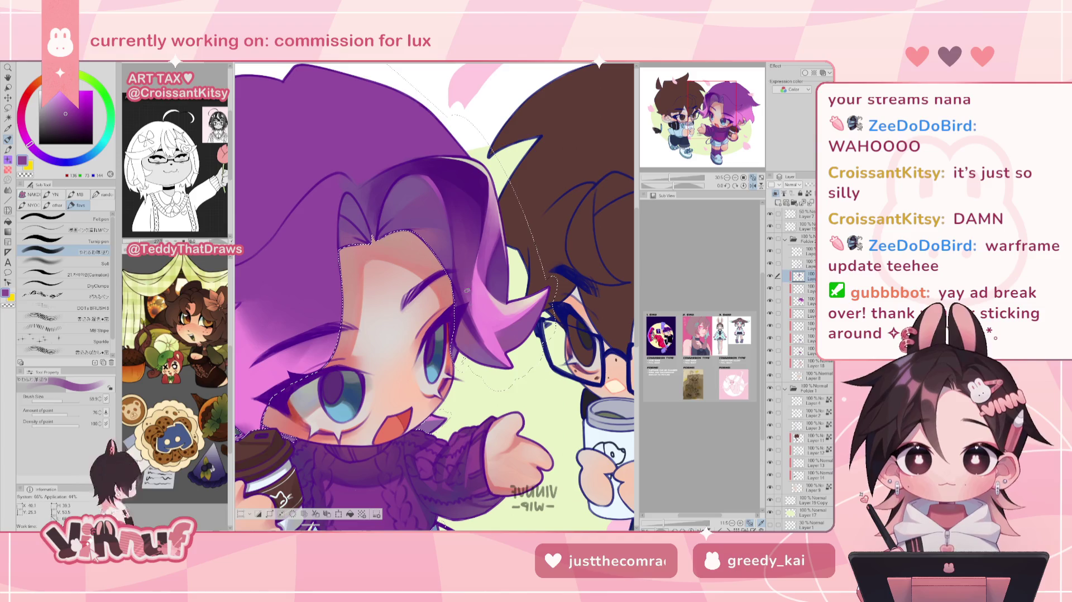
left_click(484, 325, "alt")
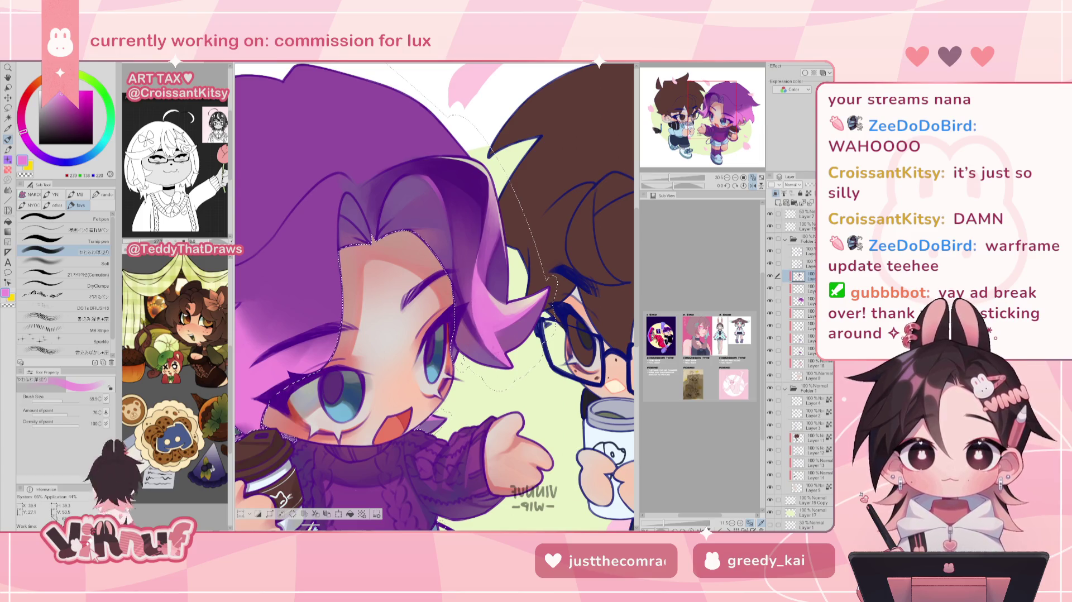
left_click_drag(475, 303, 482, 316)
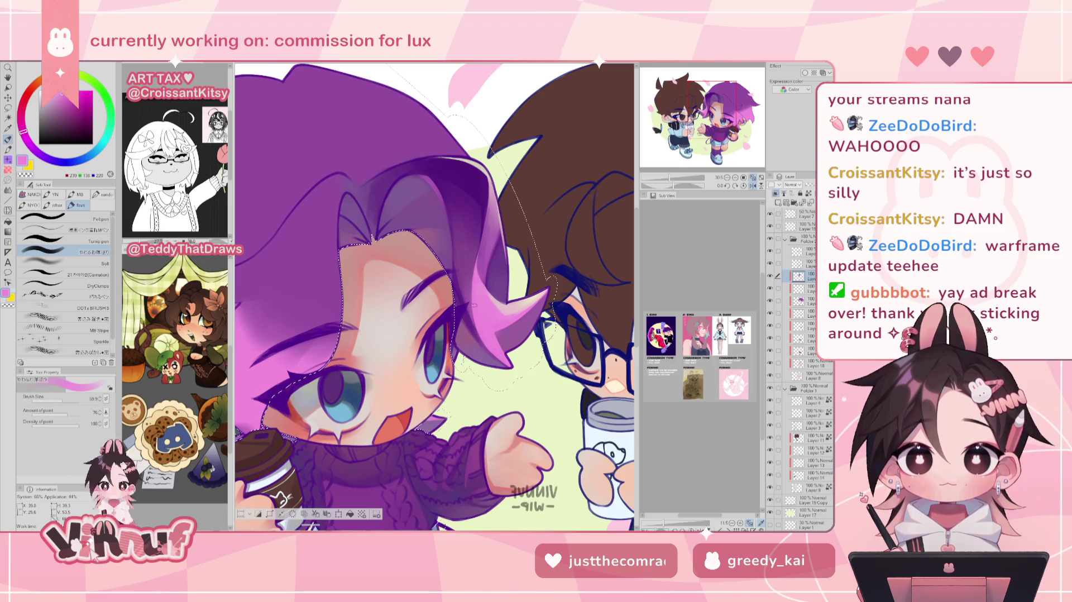
scroll(474, 304, "down", 1)
- Mirror the canvas view horizontally and recentre it on the purple-haired character
scroll(473, 305, "down", 1)
scroll(473, 305, "down", 1)
scroll(473, 305, "up", 1)
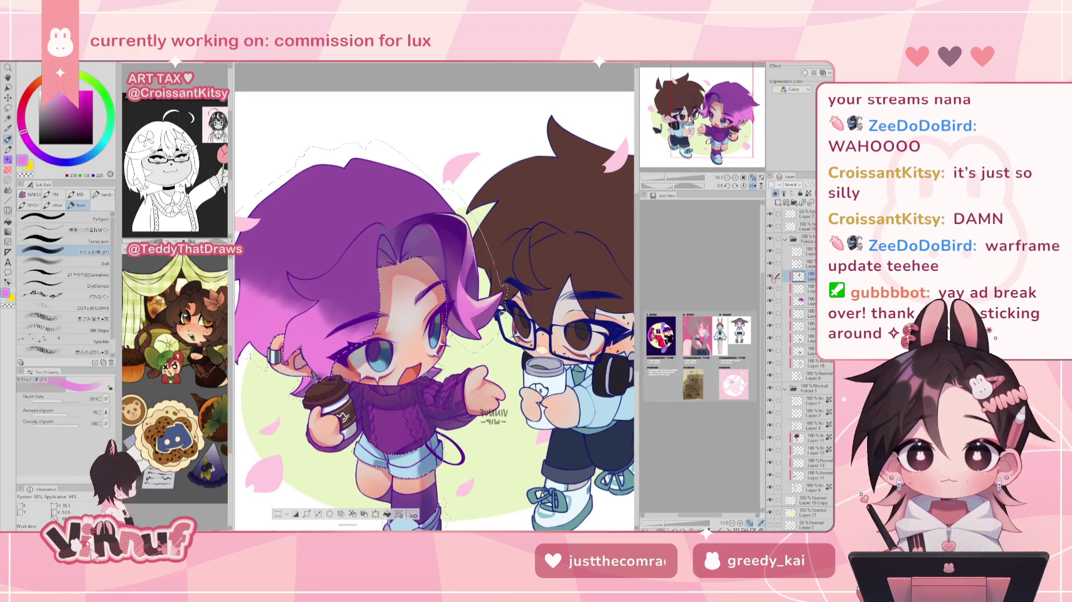
key("h")
scroll(473, 305, "up", 1)
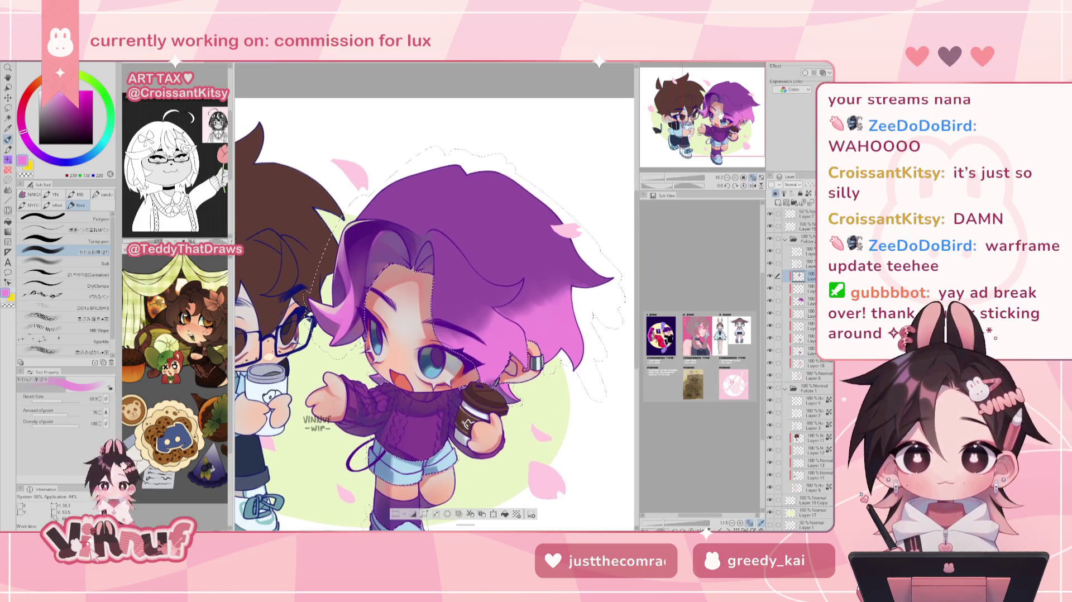
scroll(473, 305, "up", 1)
scroll(434, 324, "down", 1)
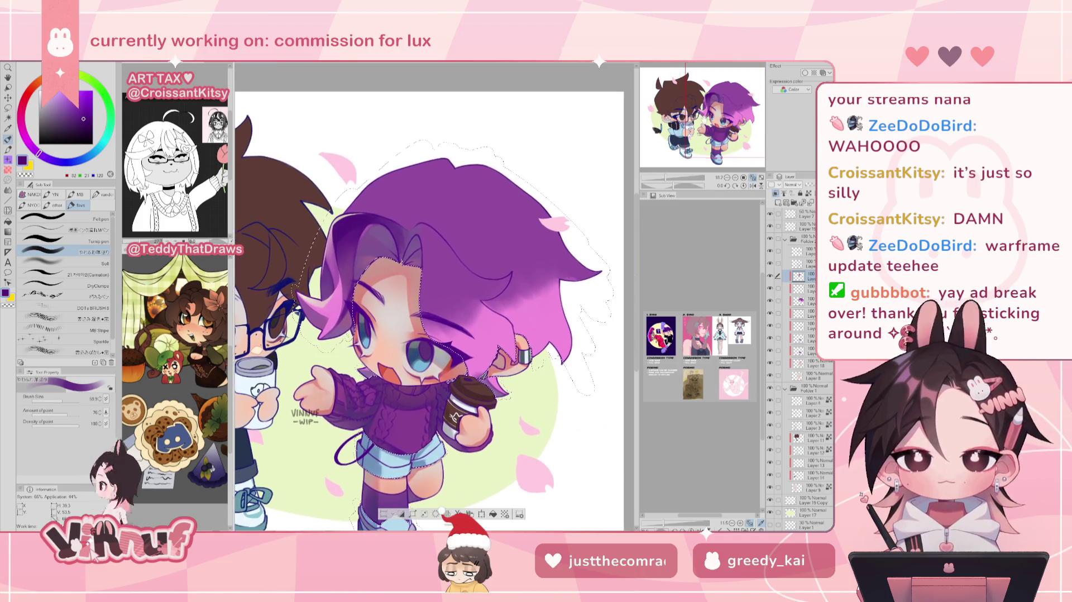
left_click_drag(442, 511, 436, 519)
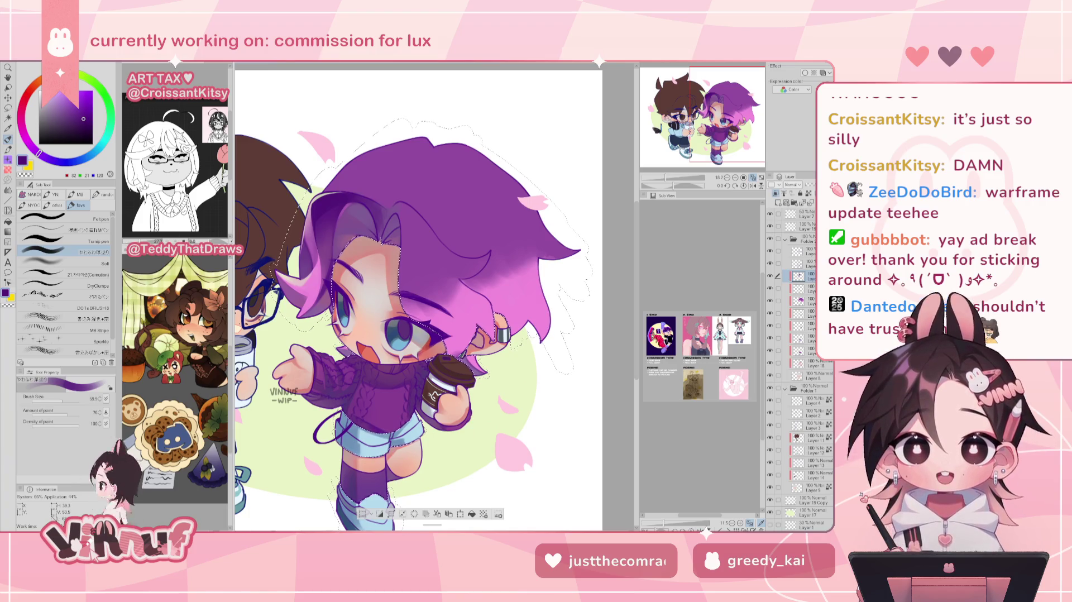
left_click_drag(419, 296, 454, 256)
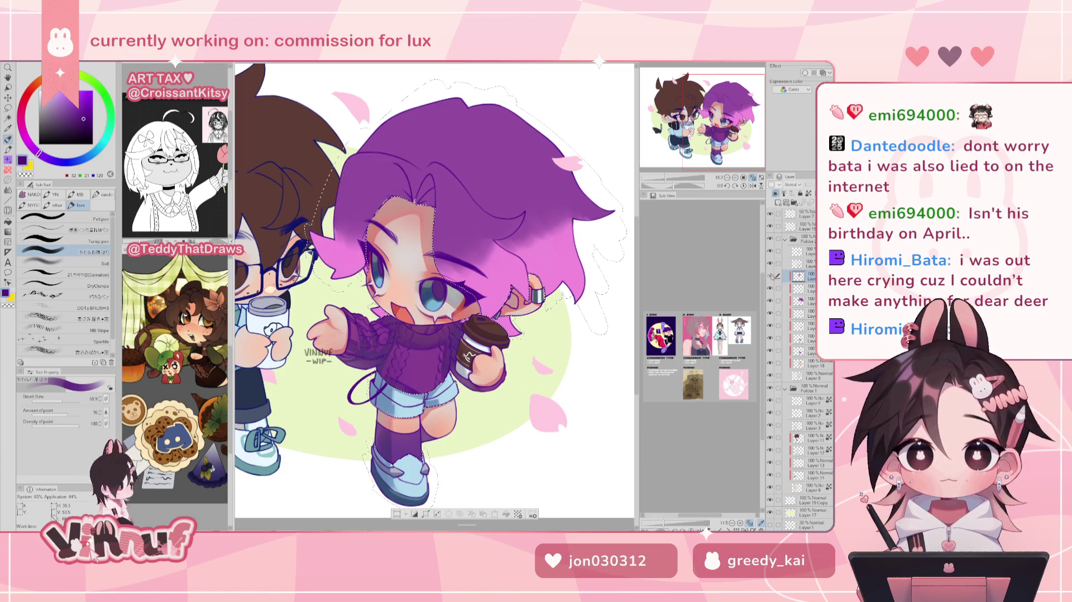
- Enlarge the brush, pick a darker purple than the hair, and paint a dark hair strand
left_click(67, 399)
left_click_drag(68, 399, 70, 398)
left_click(390, 144, "alt")
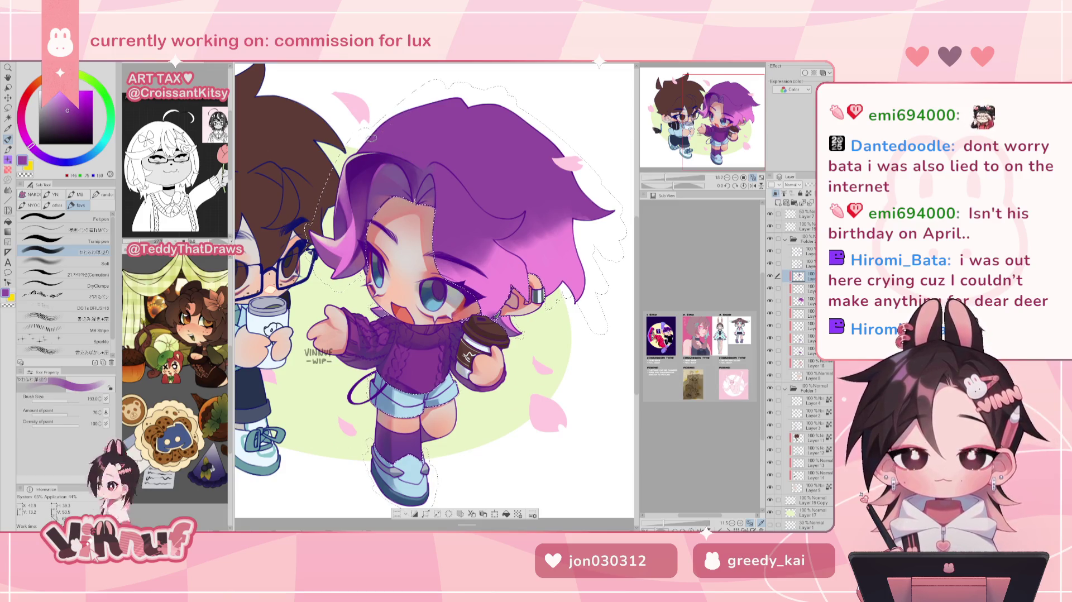
left_click(363, 165, "alt")
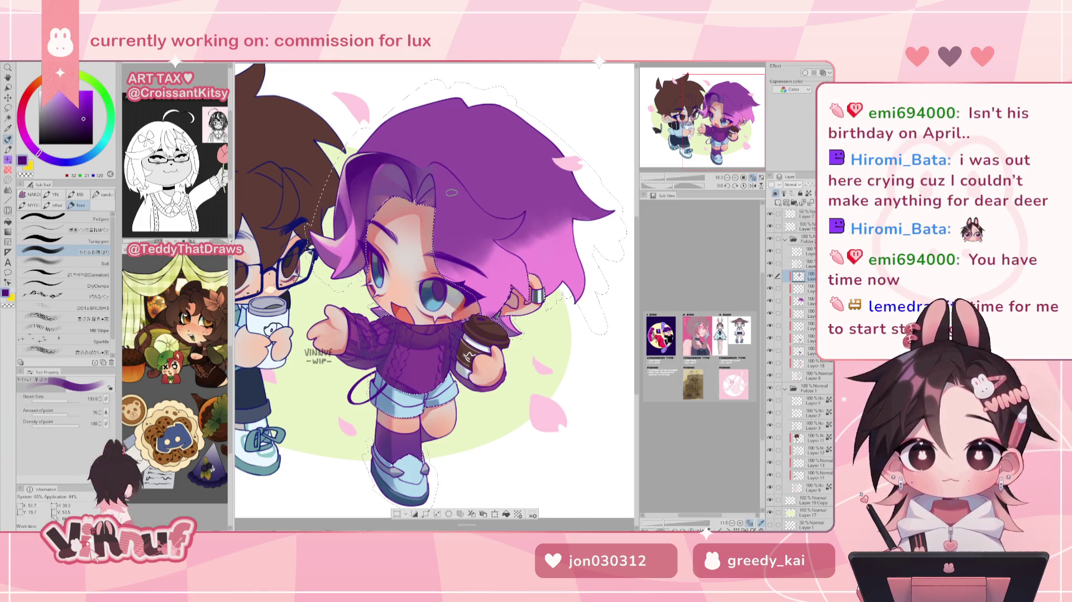
left_click_drag(445, 174, 438, 200)
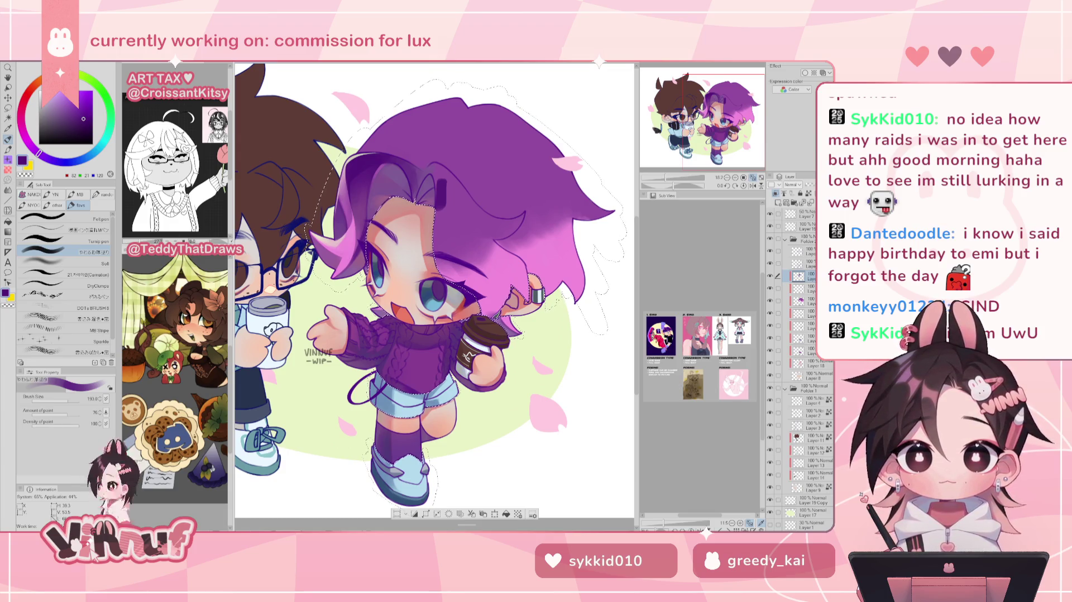
left_click_drag(402, 279, 394, 273)
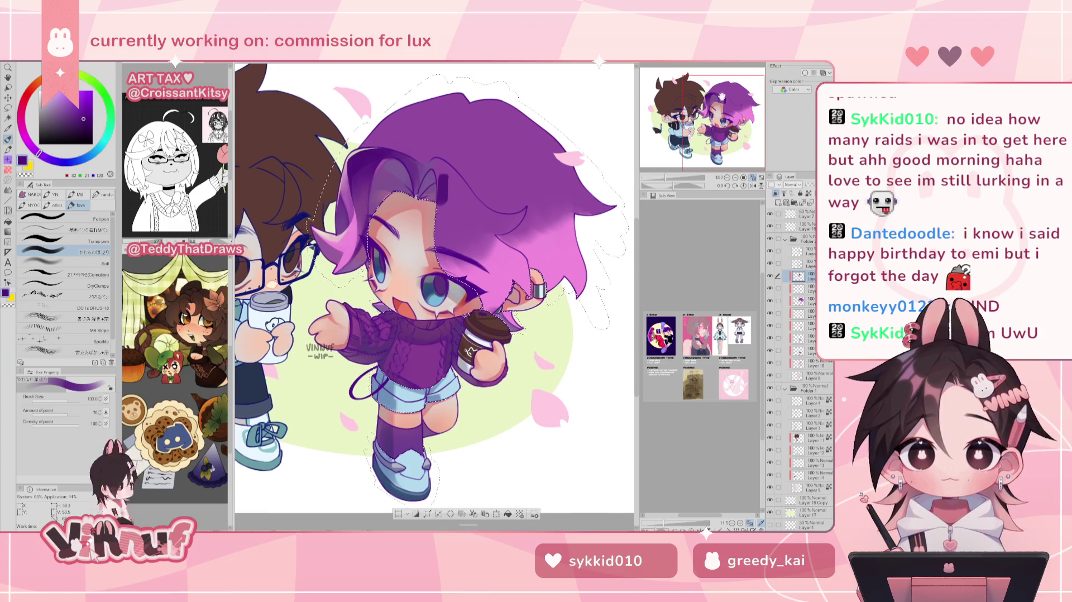
- Undo an oversized dark purple patch on the hair and leave the canvas view mirrored
mouse_move(445, 176)
left_mouse_down()
mouse_move(452, 163)
mouse_move(446, 181)
mouse_move(439, 174)
left_mouse_up()
key("ctrl+z")
key("ctrl+z")
key("h")
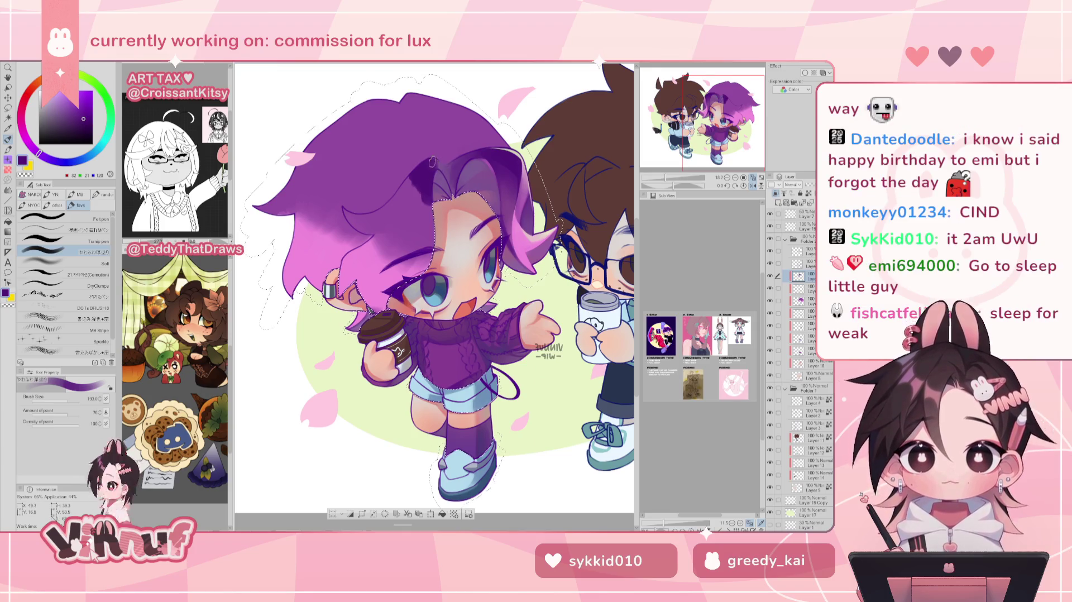
key("h")
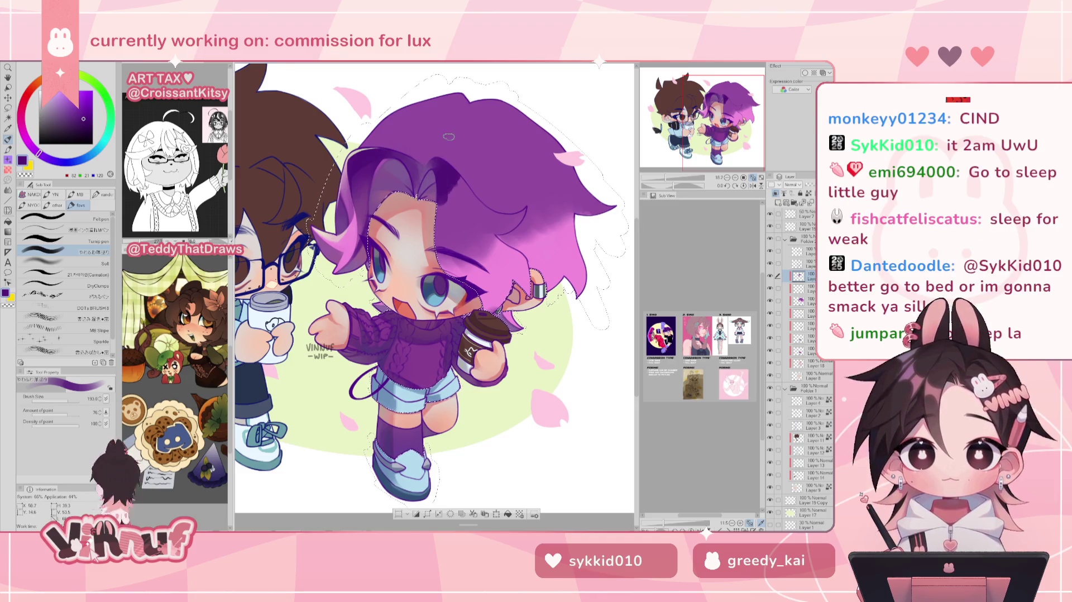
key("h")
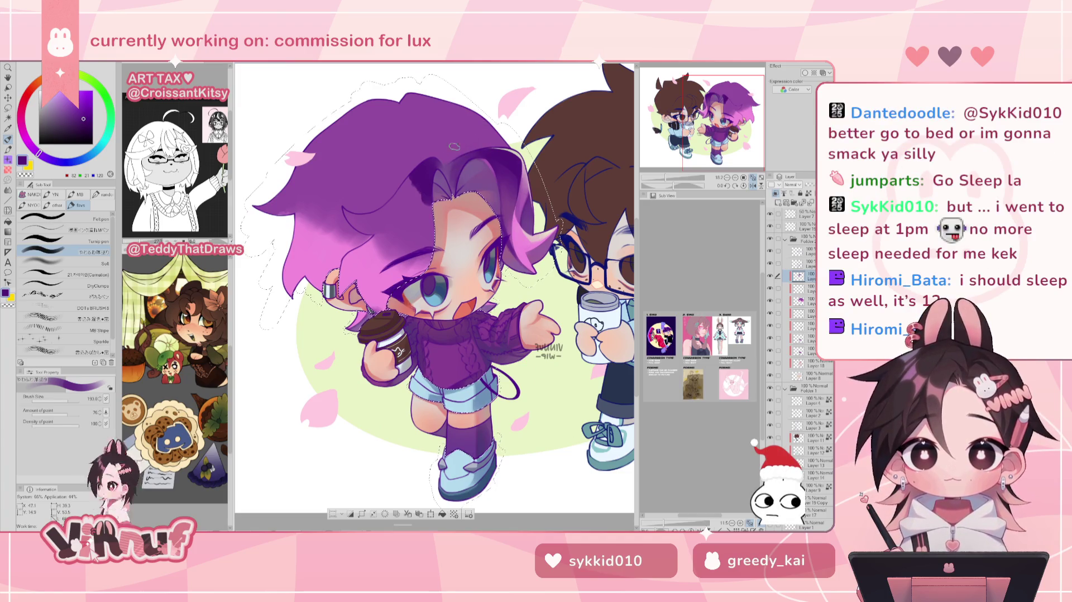
- Choose progressively darker purples, unflip the view, and raise the brush size to 665.5
left_click(442, 149, "alt")
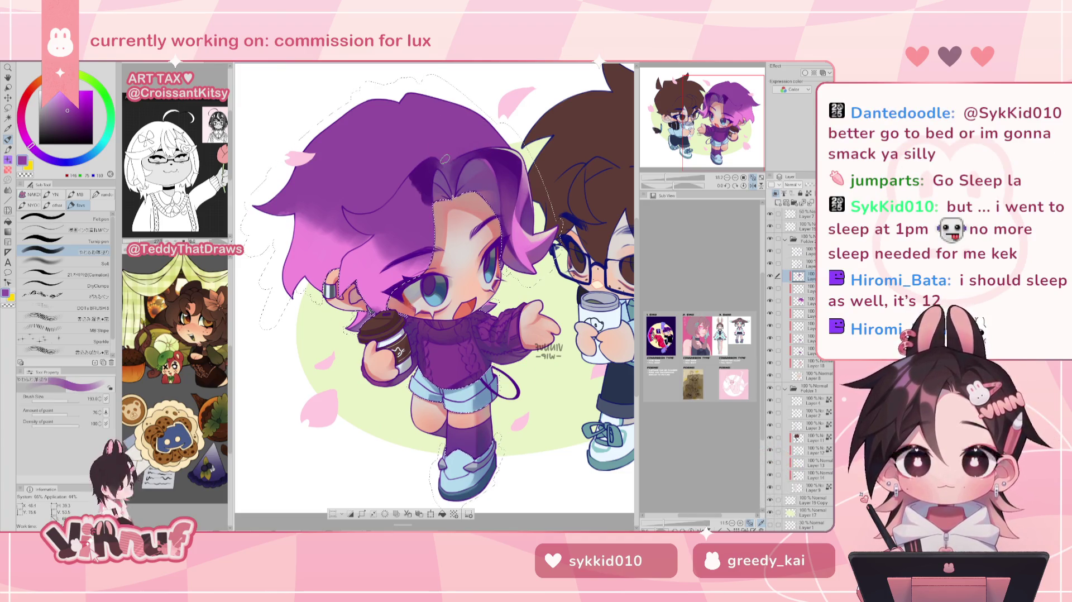
left_click(463, 159, "alt")
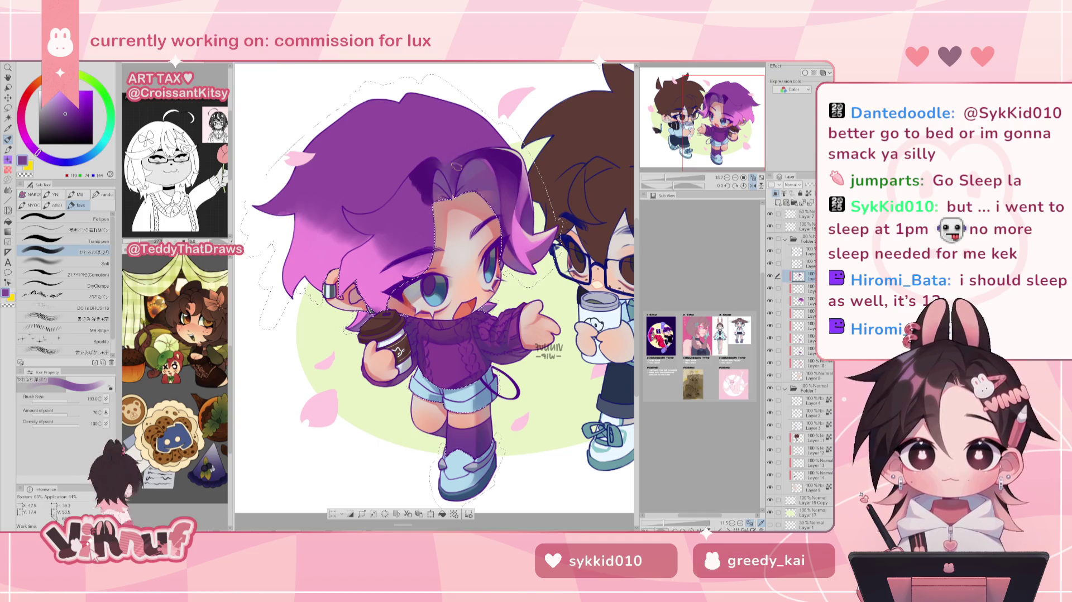
left_click(457, 166, "alt")
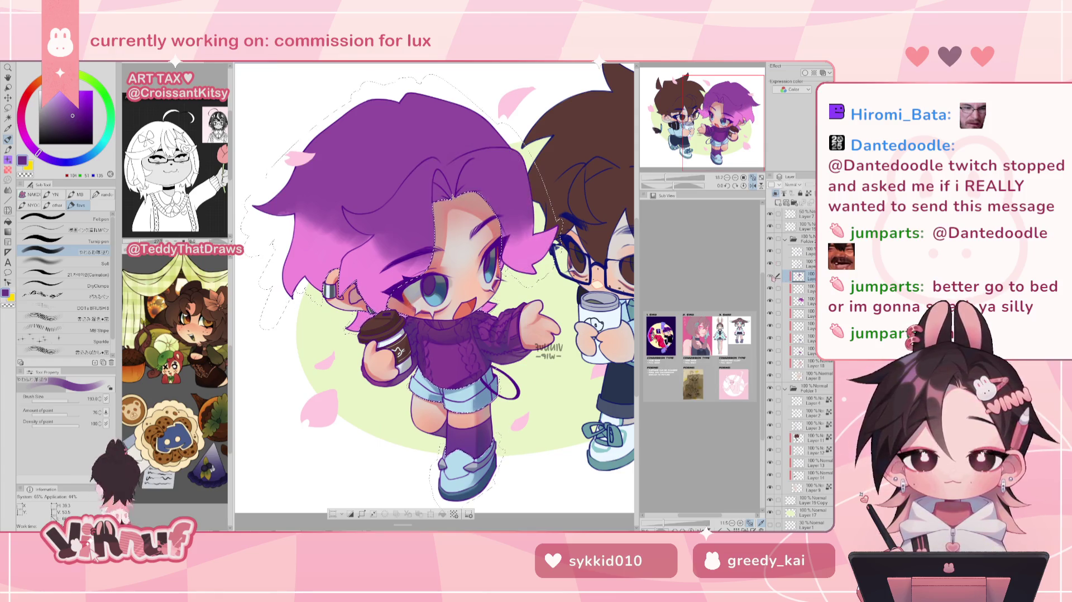
left_click(425, 181, "alt")
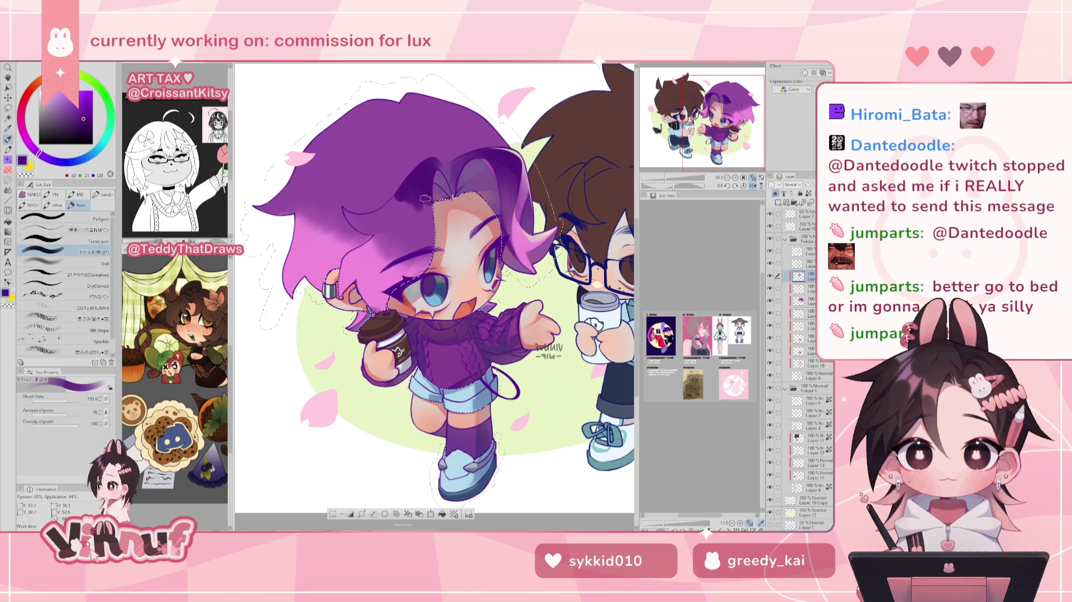
key("h")
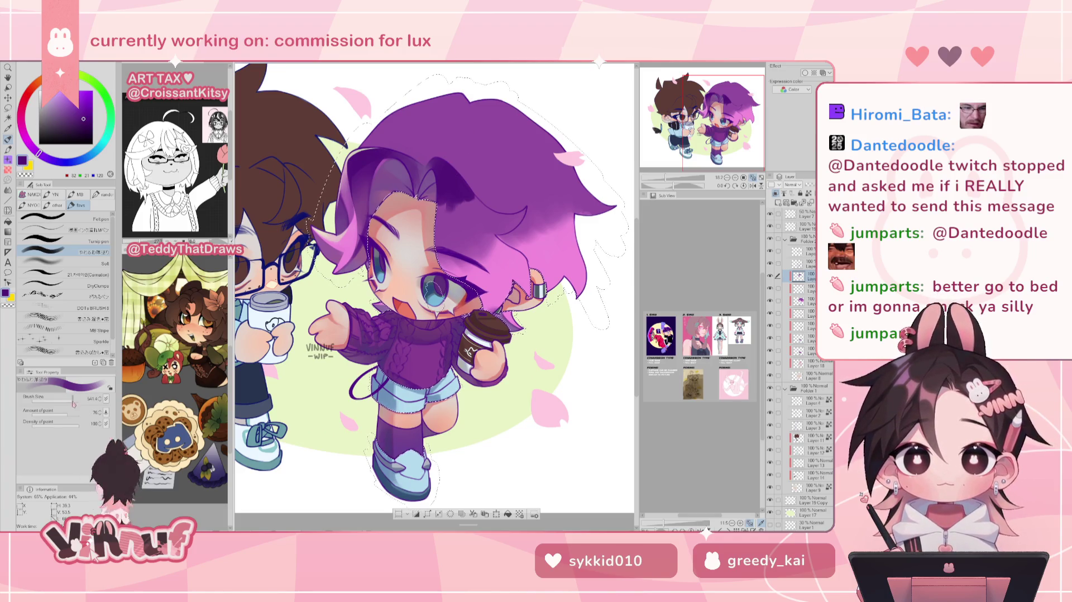
left_click_drag(455, 223, 468, 223)
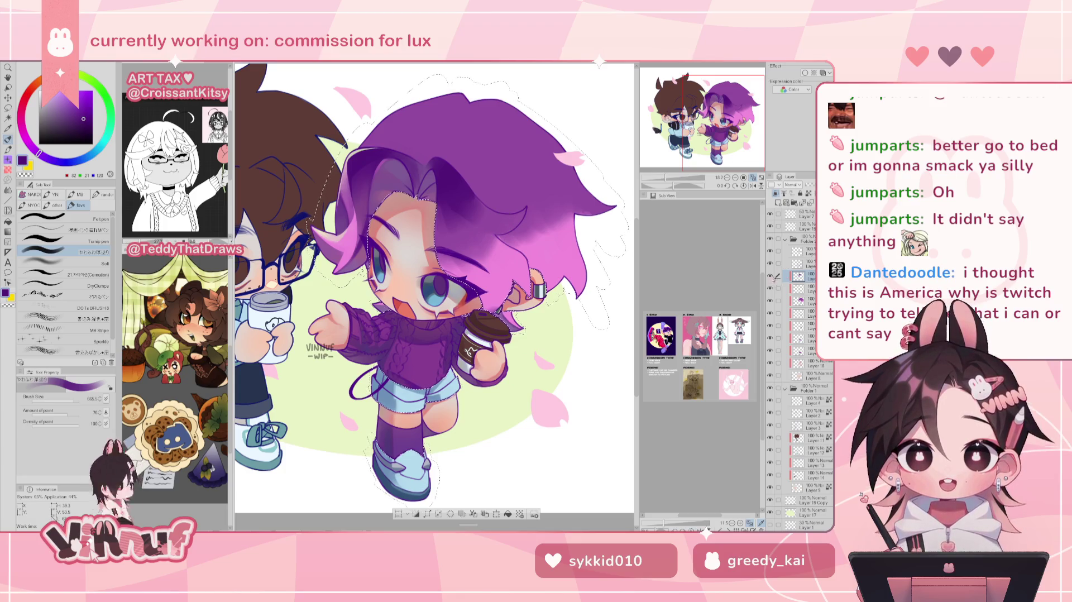
scroll(494, 223, "up", 1)
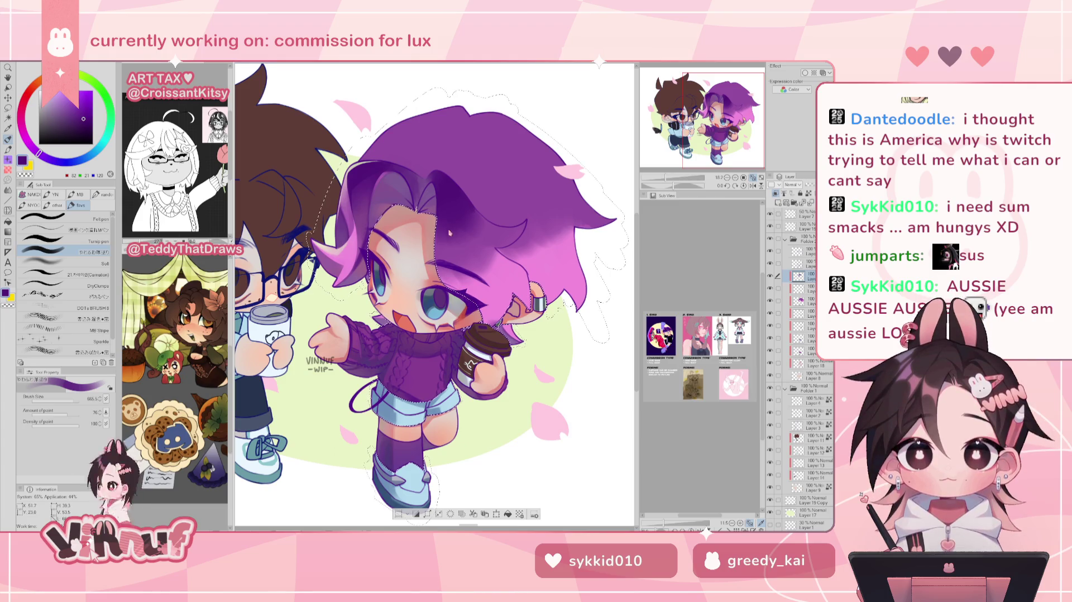
mouse_move(441, 202)
left_mouse_down()
mouse_move(466, 217)
mouse_move(465, 258)
left_mouse_up()
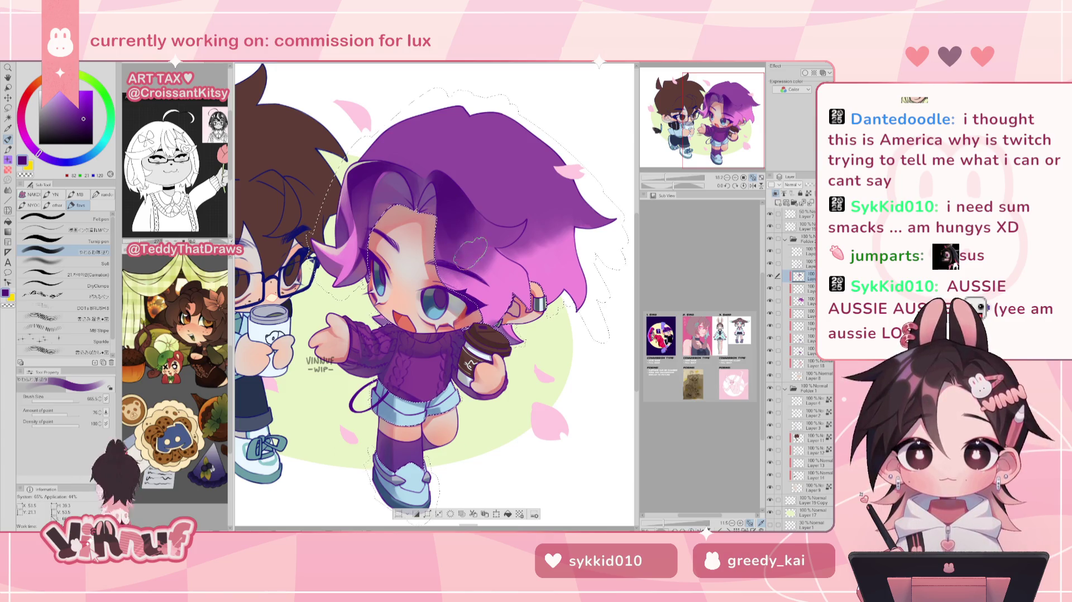
- Airbrush soft darker shading onto the purple hair, checking it mirrored and then normal
left_click(89, 263)
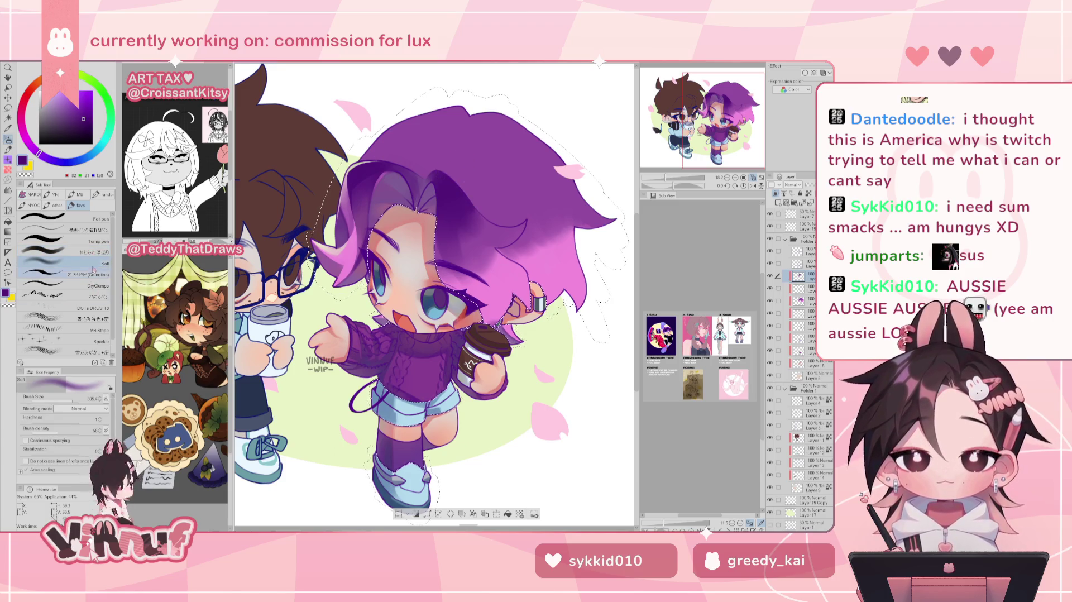
key("h")
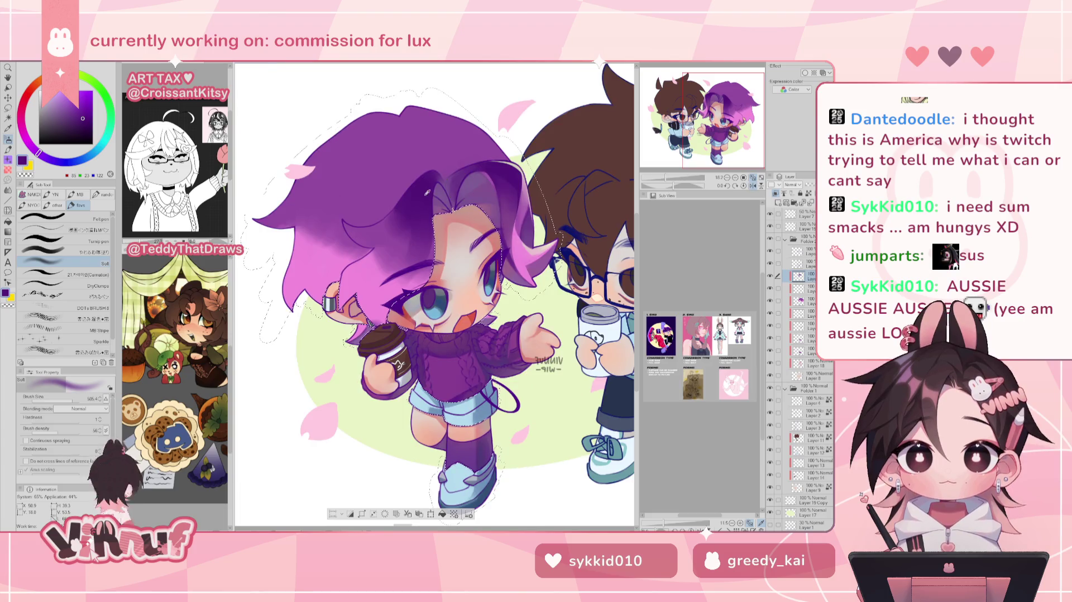
left_click_drag(412, 214, 396, 241)
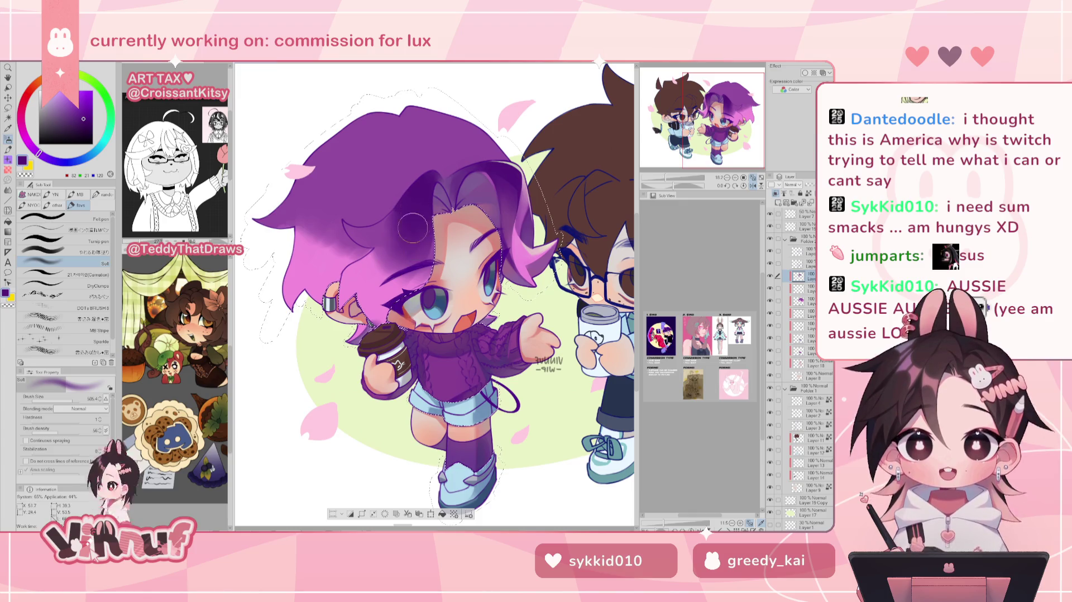
key("h")
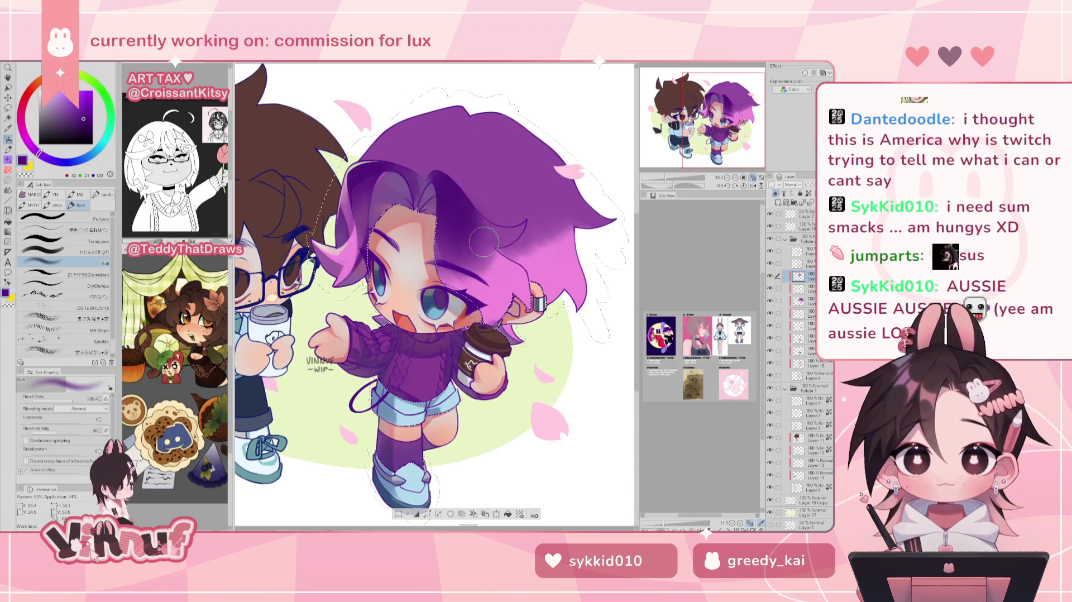
left_click_drag(483, 221, 485, 232)
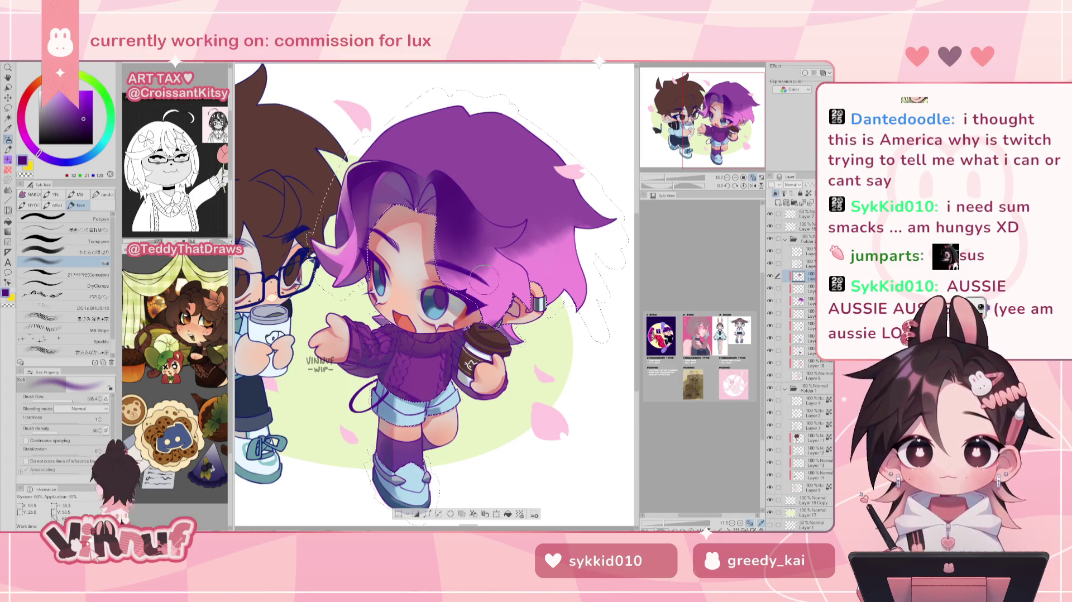
- Return to the previous brush at size 180.2 and pick a lighter mauve
left_click(85, 252)
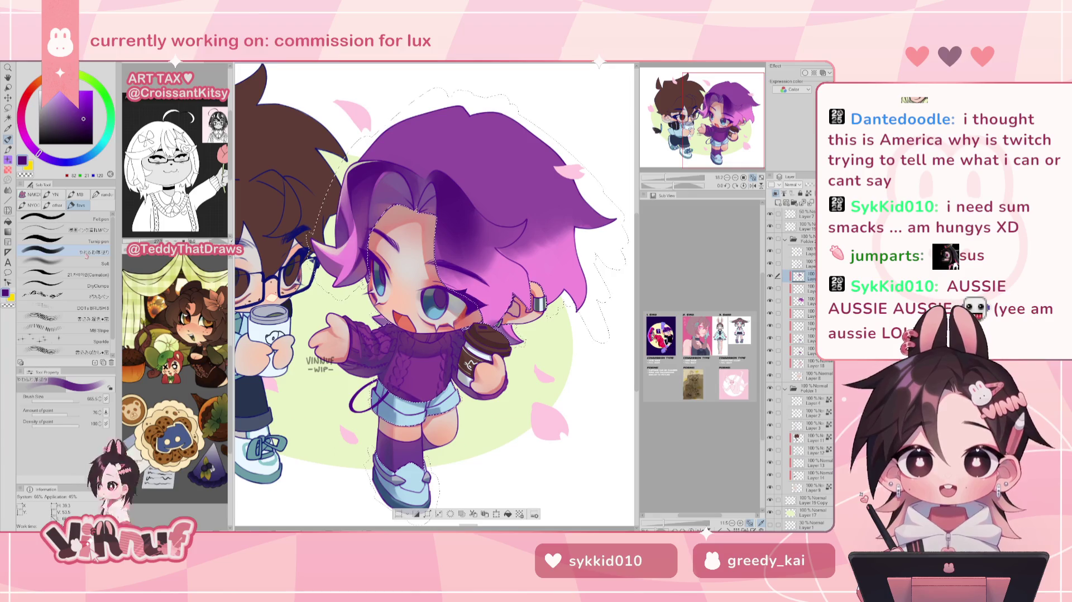
left_click(69, 400)
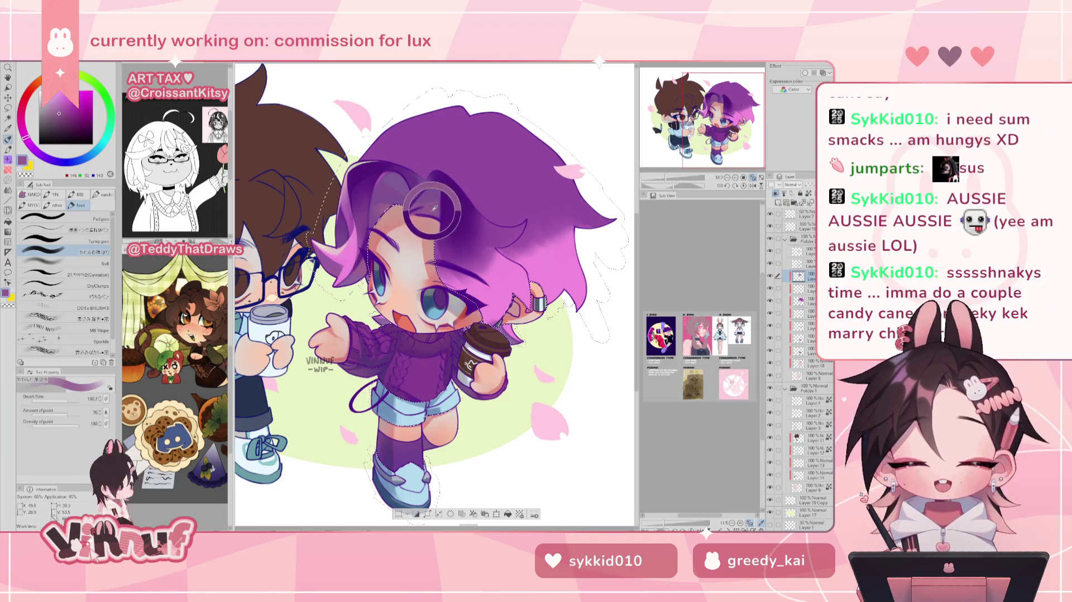
left_click(462, 272, "alt")
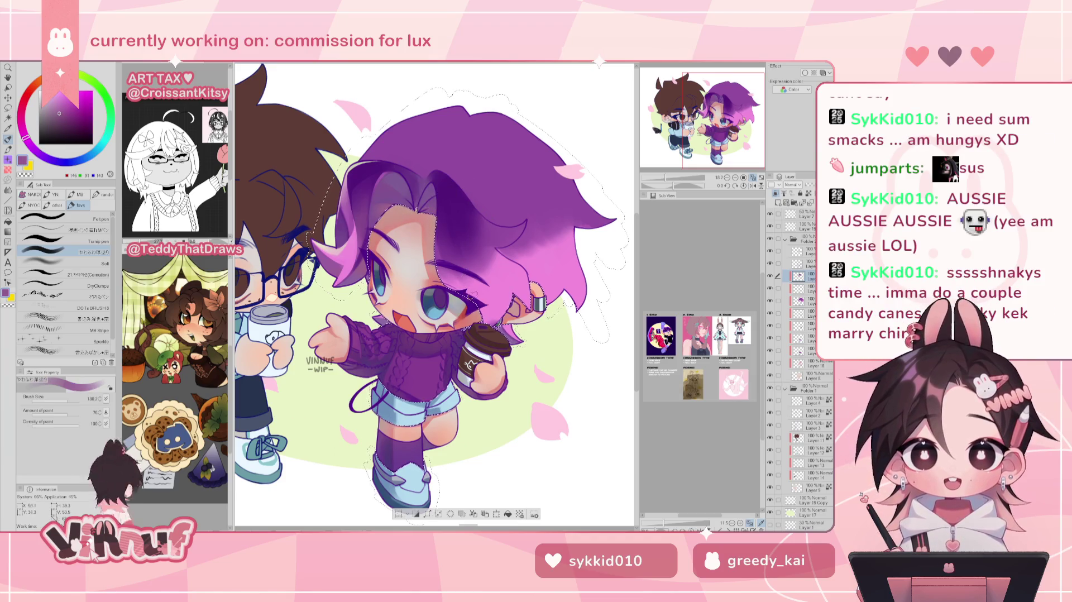
- Choose a darker purple, set the brush size to 254.1, and tilt the canvas view slightly
left_click(452, 221, "alt")
left_click(78, 262)
left_click(71, 399)
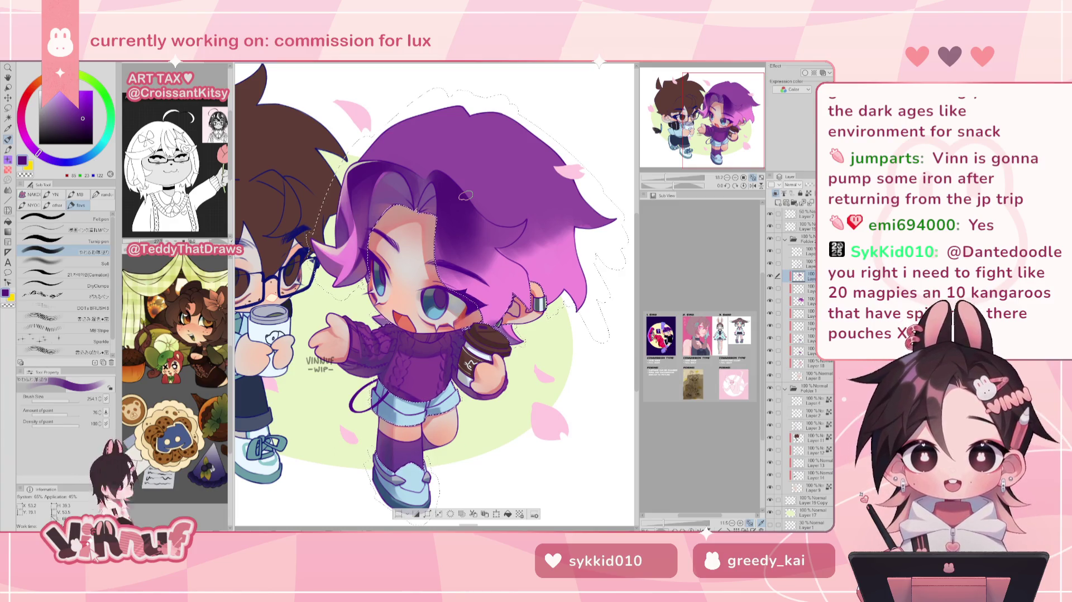
left_click_drag(466, 194, 443, 204)
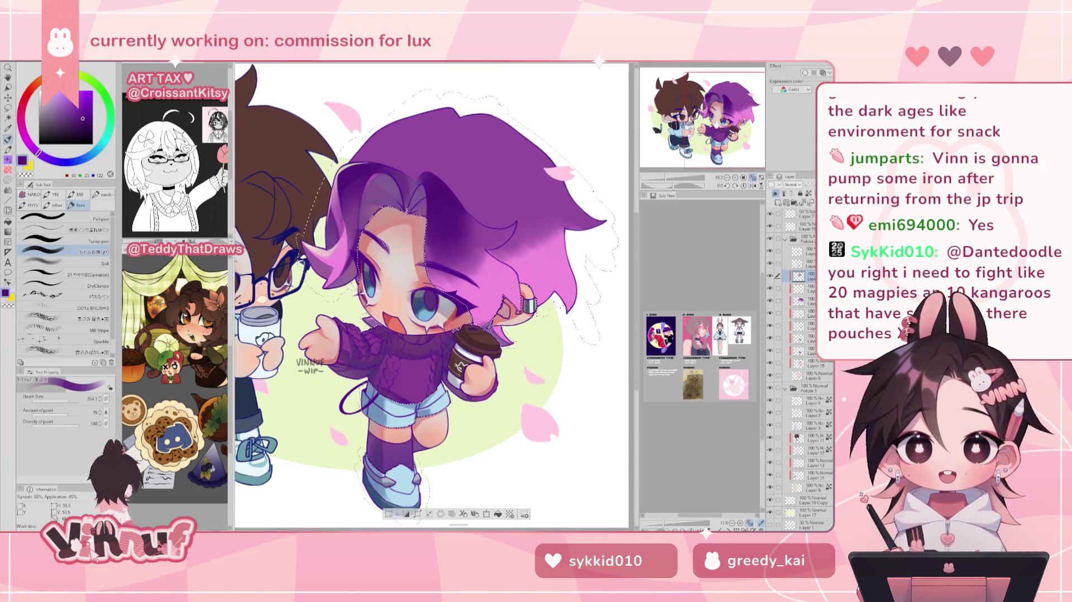
- Keep the brush at 254.1, pick light pink for hair highlights, then a salmon skin tone
left_click(68, 398)
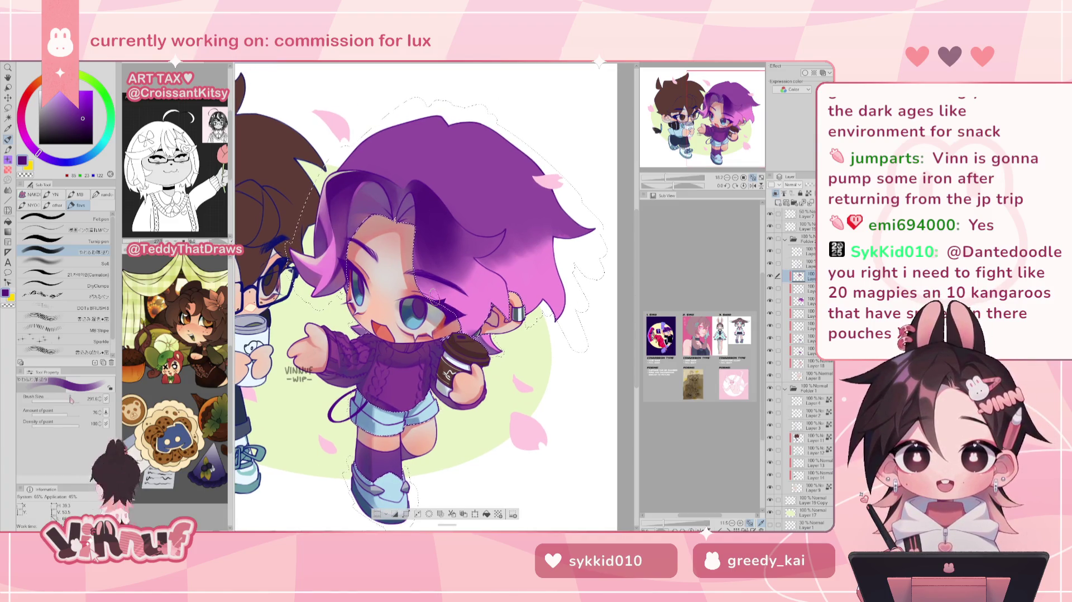
left_click_drag(68, 398, 69, 401)
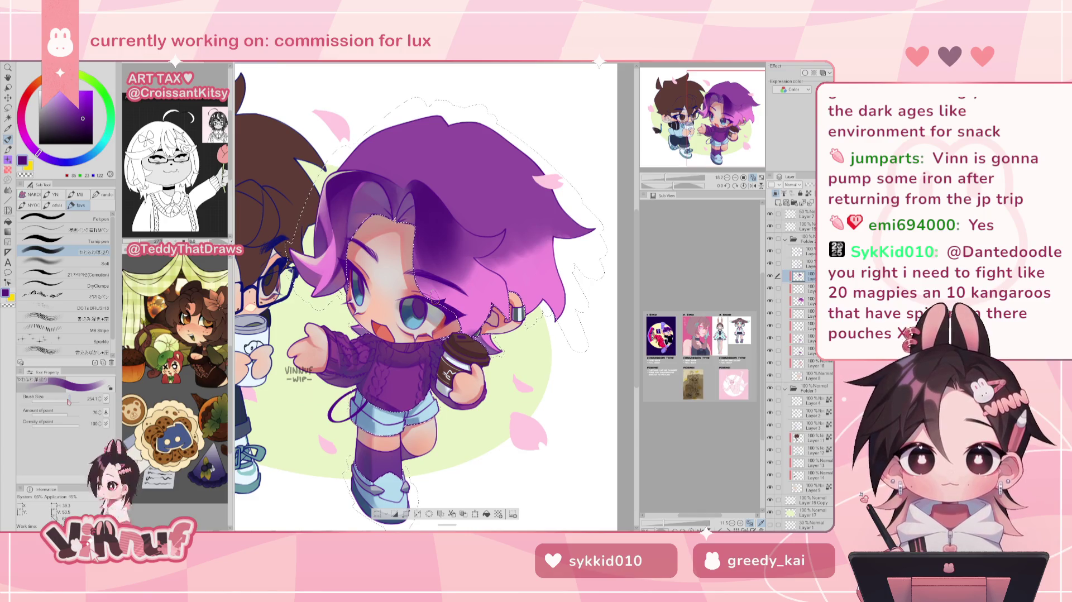
left_click(469, 279, "alt")
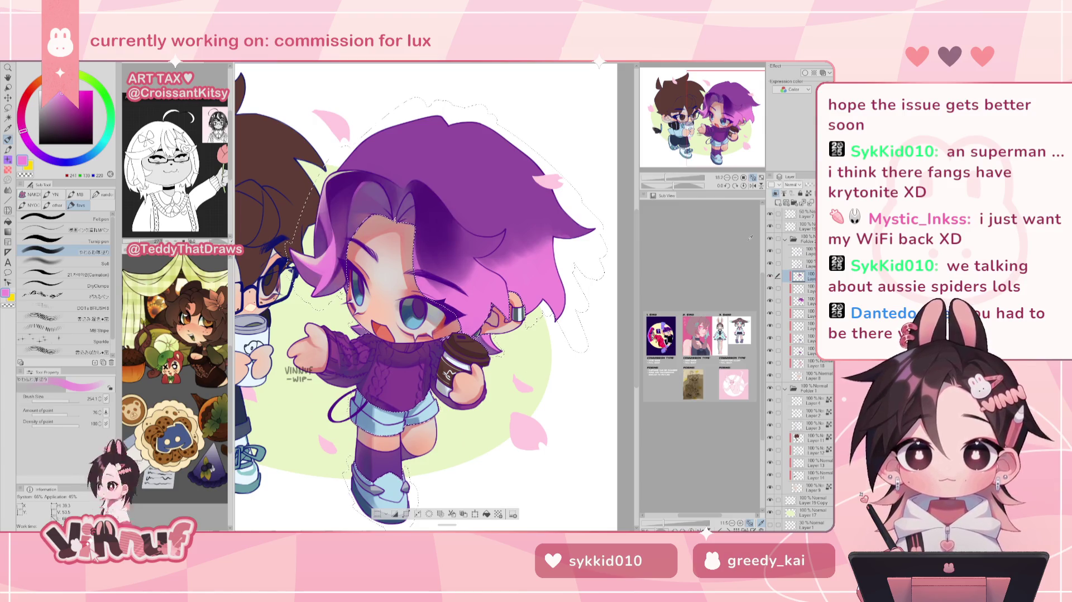
left_click(362, 234, "alt")
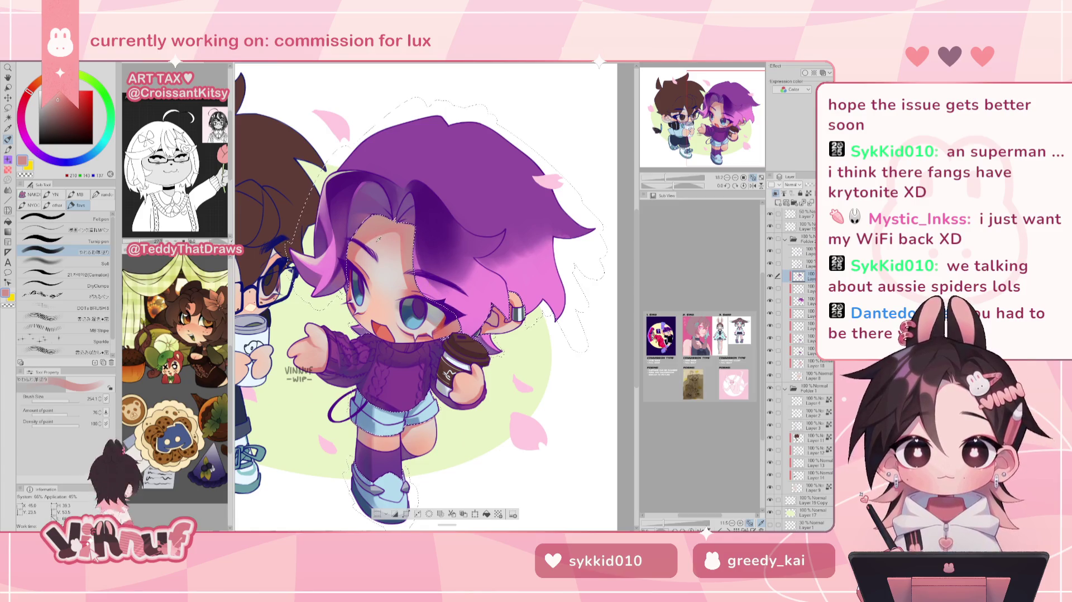
- Try deeper skin, near-white, peach and pink blush colours
left_click(401, 273, "alt")
left_click(389, 254, "alt")
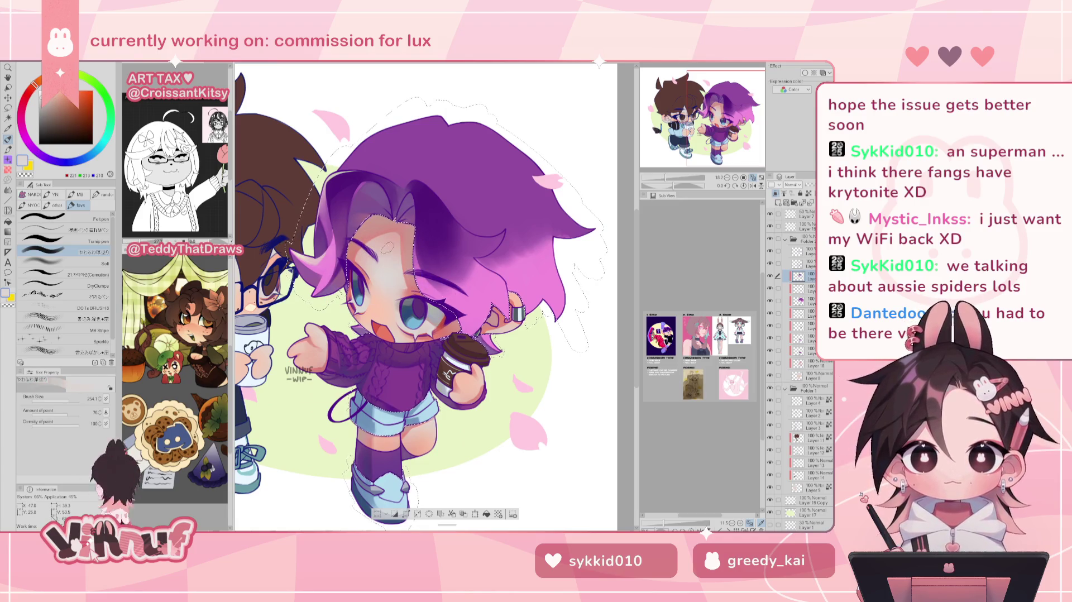
left_click(426, 300, "alt")
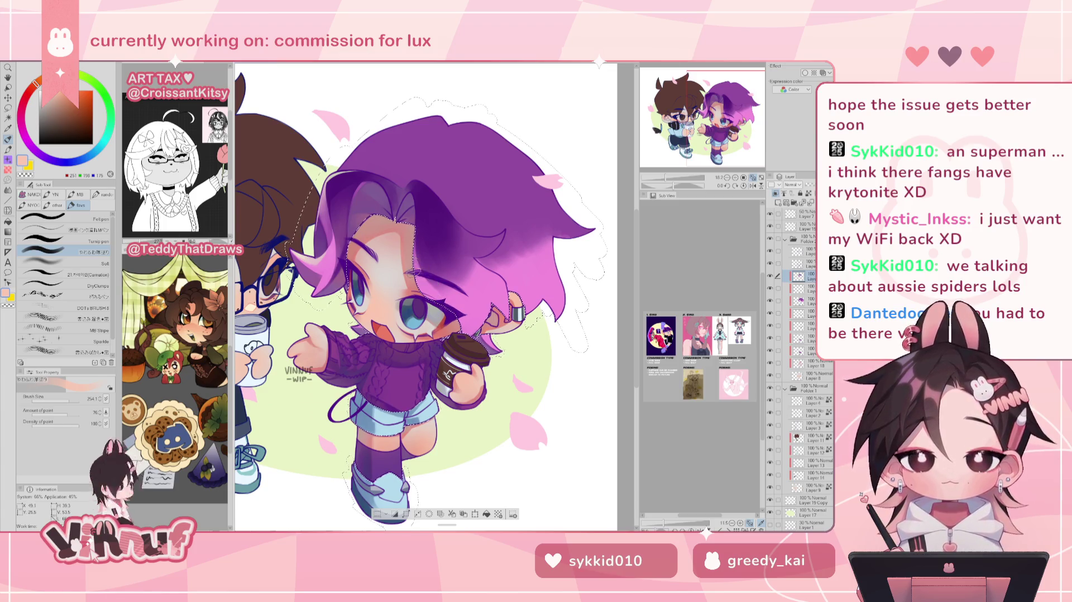
left_click(428, 277, "alt")
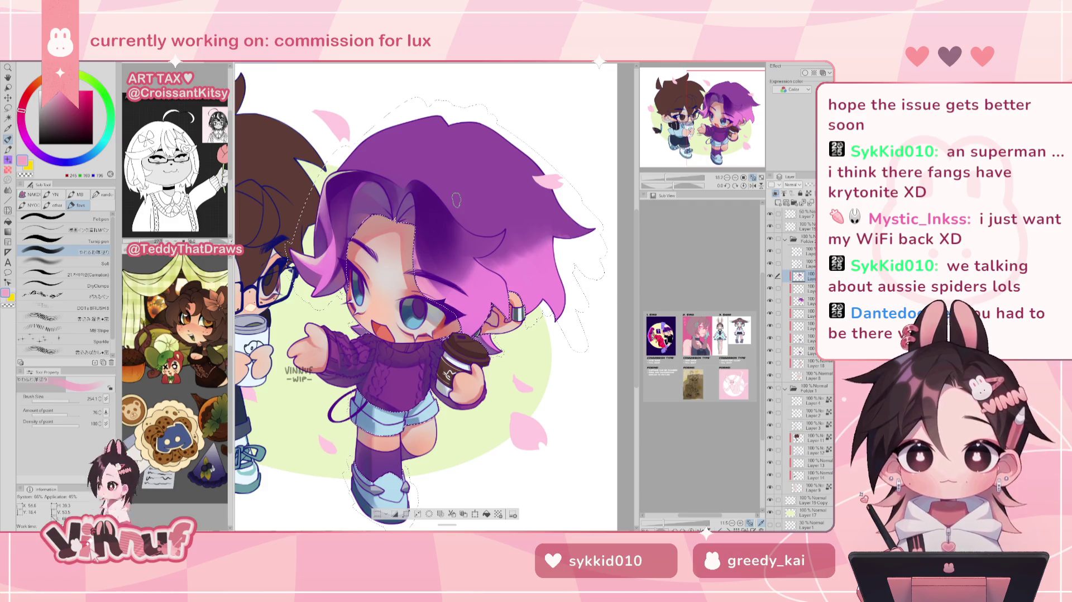
- Pick a slightly different purple from the hair, enlarge the brush, and select the Carnation brush
left_click(345, 207, "alt")
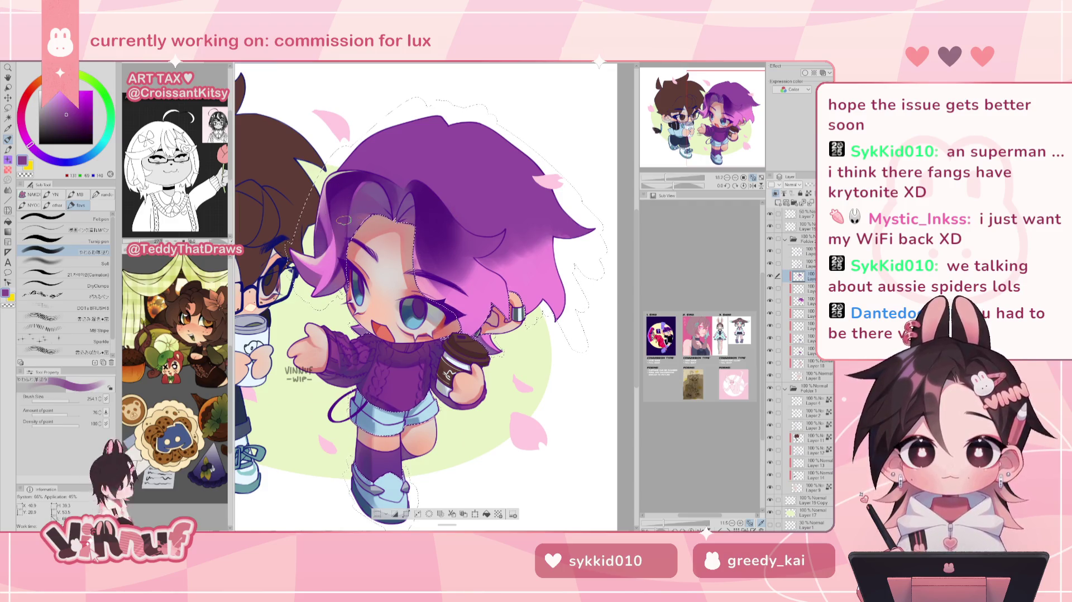
left_click(385, 184, "alt")
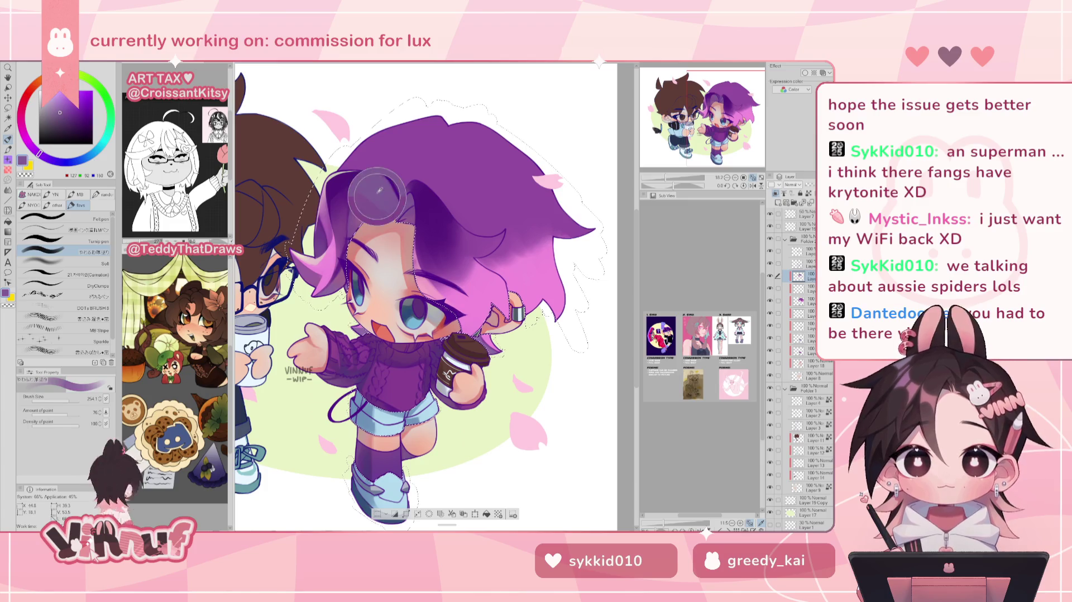
left_click_drag(63, 400, 69, 400)
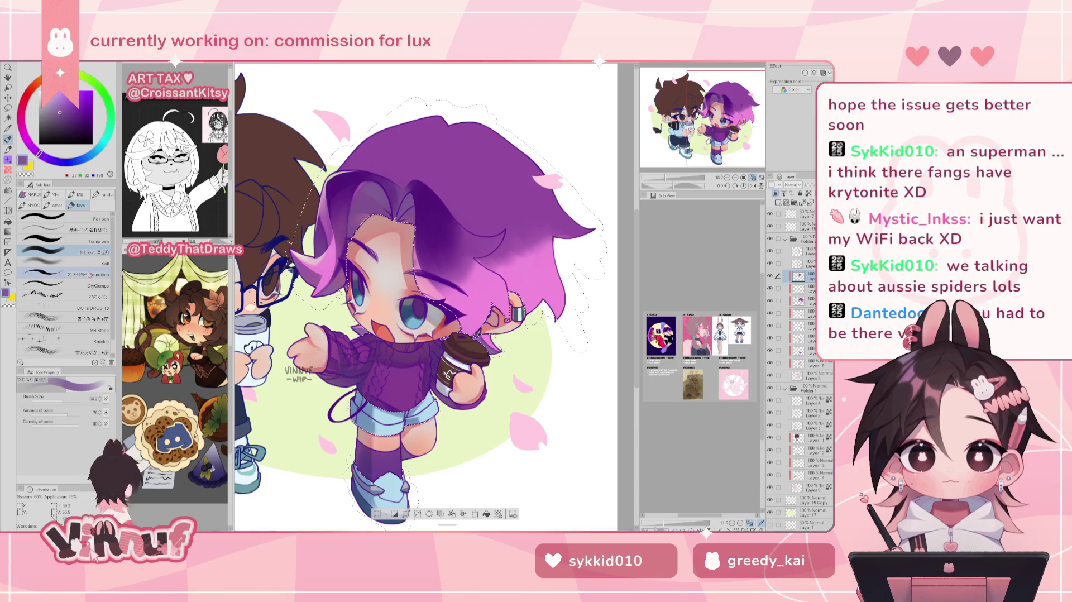
left_click(65, 274)
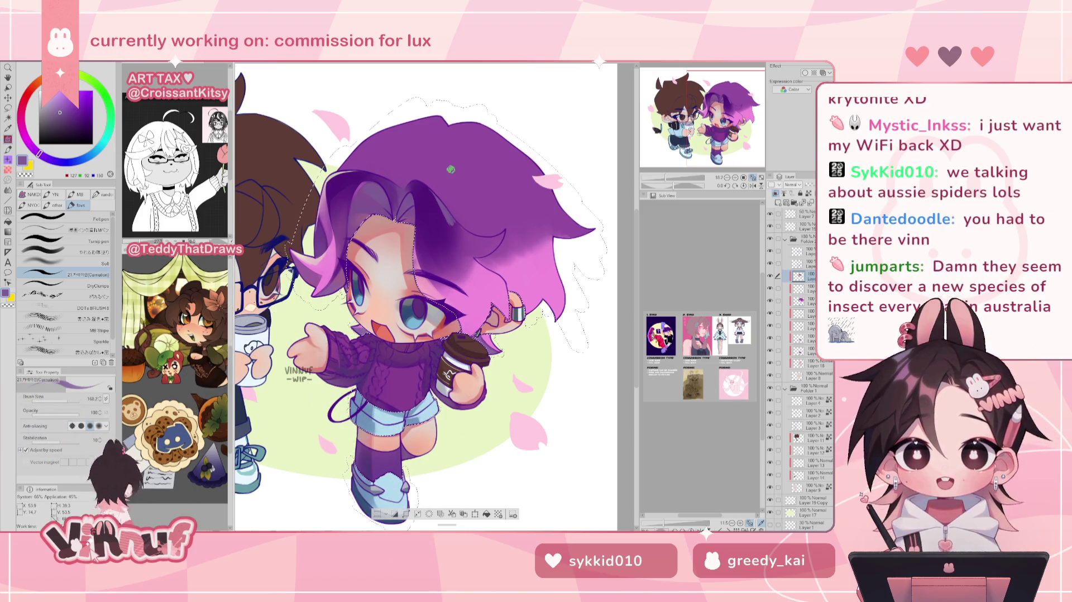
- Enlarge the brush, briefly mirror the view, then pick darker purple (92, 30, 126) and another brush
left_click_drag(450, 168, 434, 296)
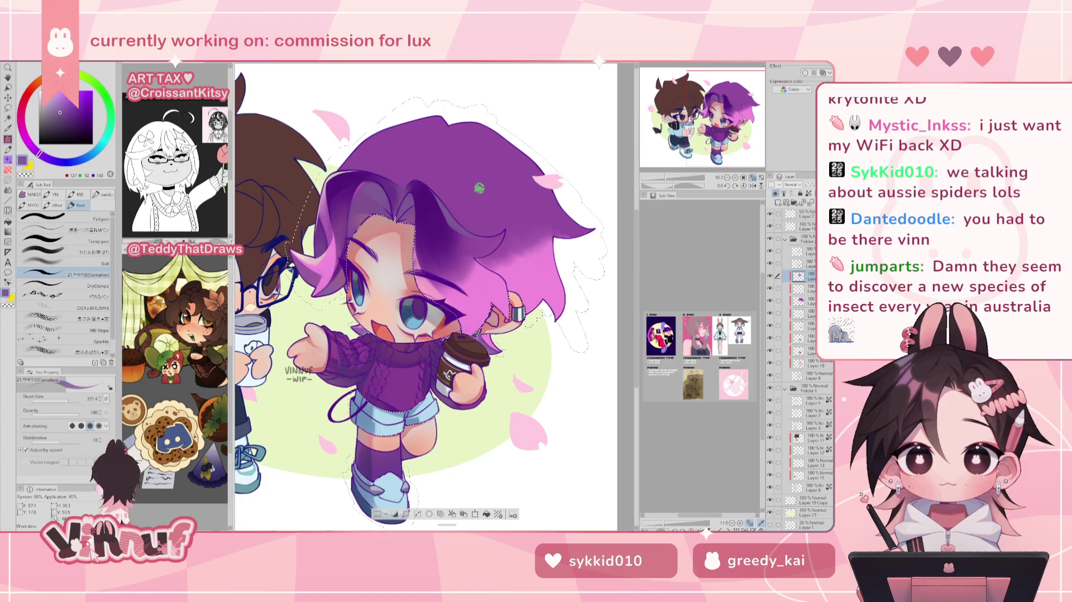
key("h")
key("h")
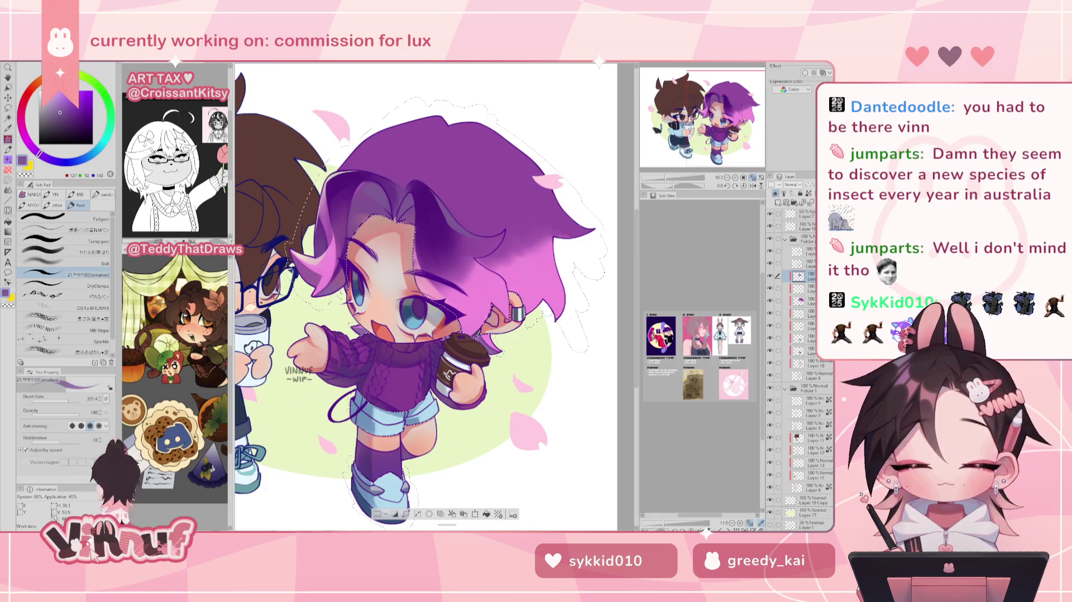
left_click(448, 225, "alt")
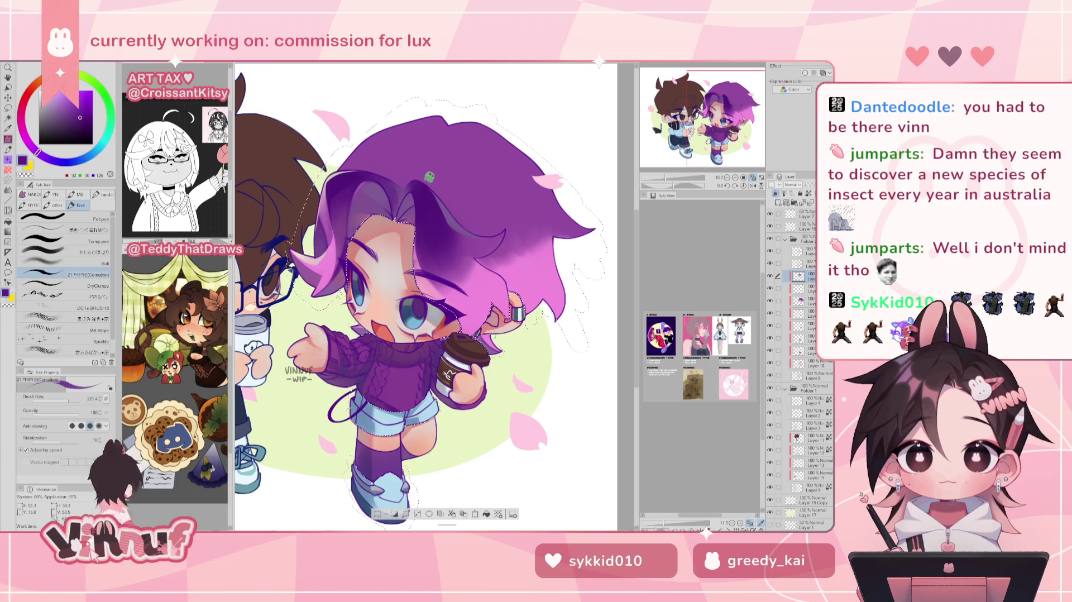
left_click(94, 252)
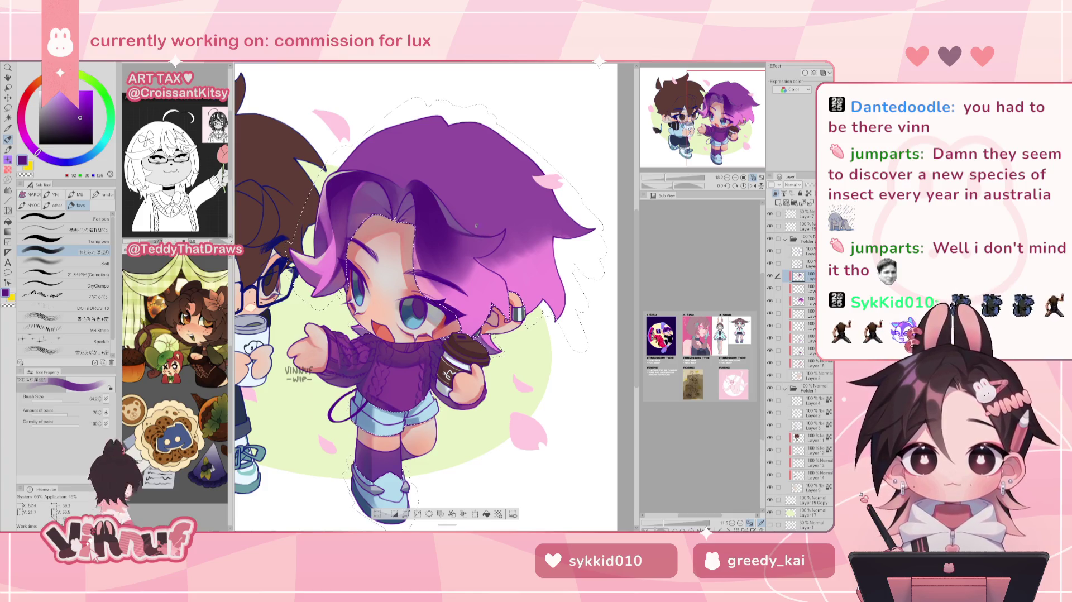
- Mirror the canvas to check proportions, then pick and darken a purple for the hair
key("h")
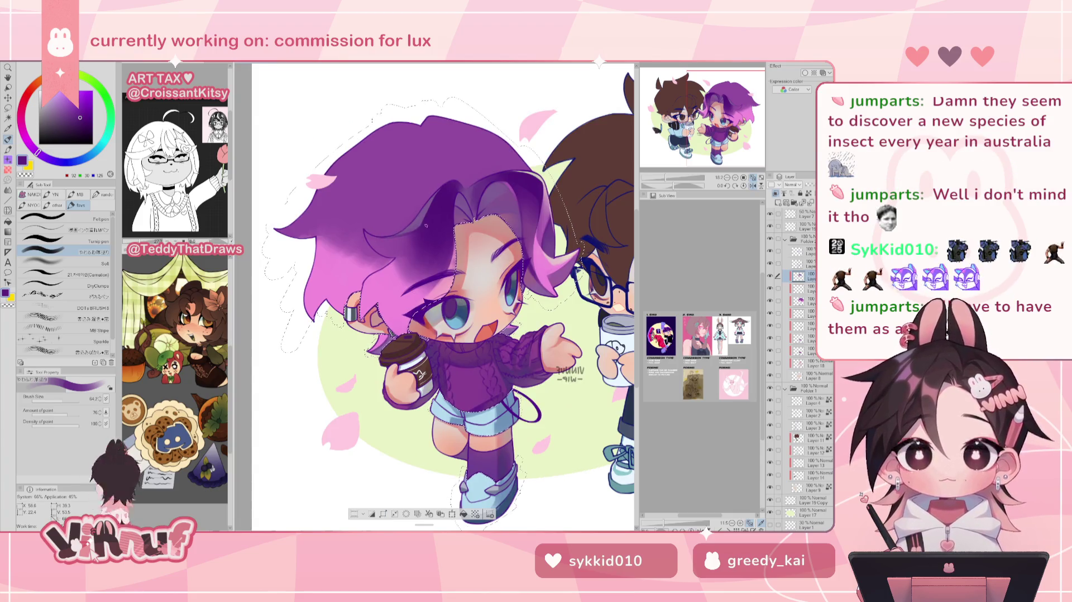
key("h")
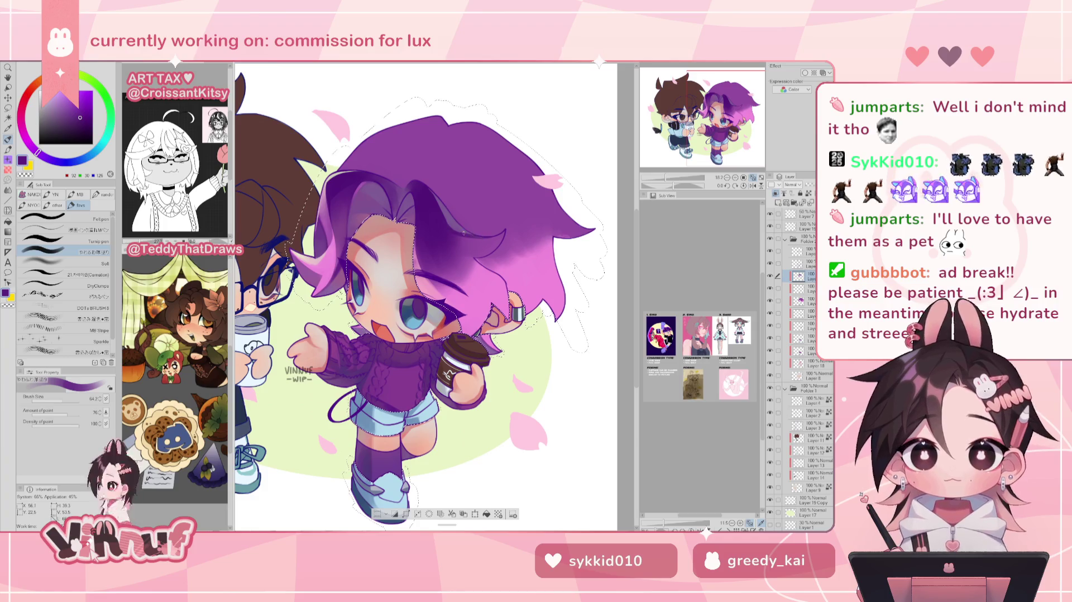
left_click(493, 237, "alt")
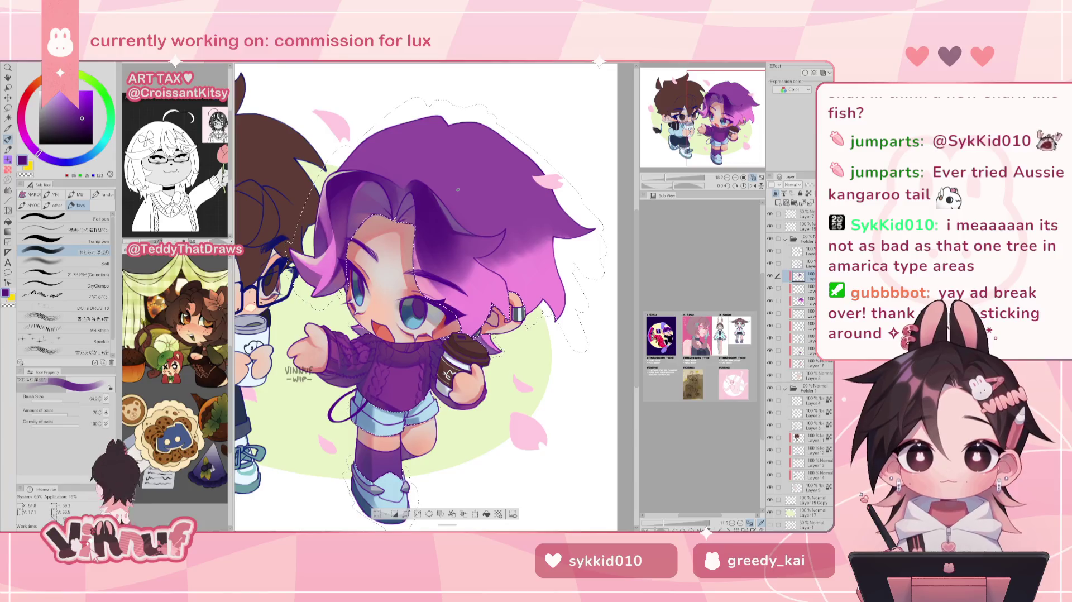
left_click_drag(495, 237, 490, 245)
left_click(417, 196, "alt")
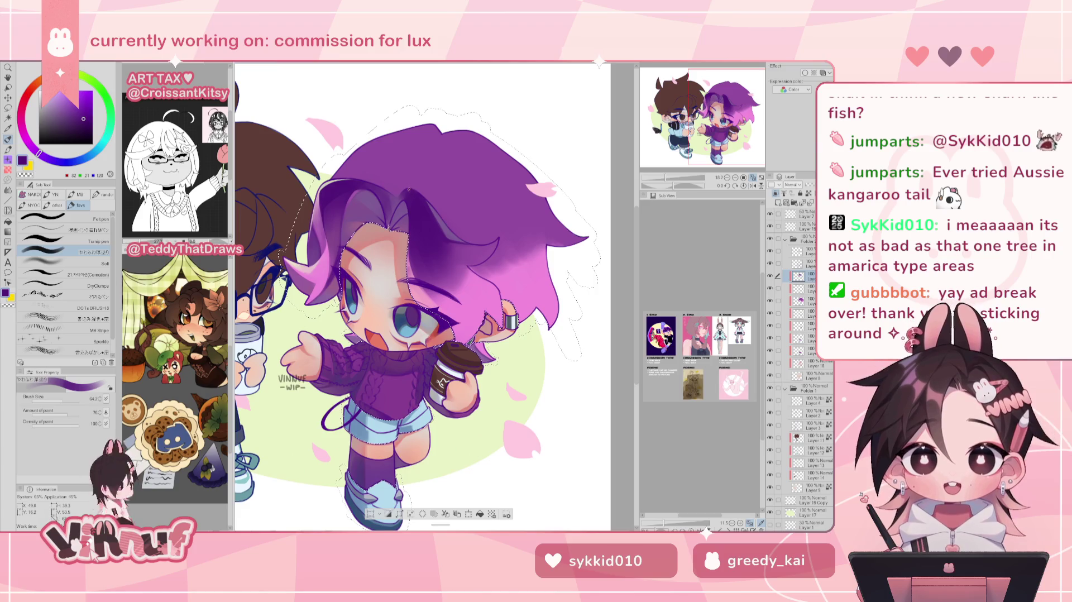
- Sample the hair's medium purple while toggling the mirrored view to compare
key("h")
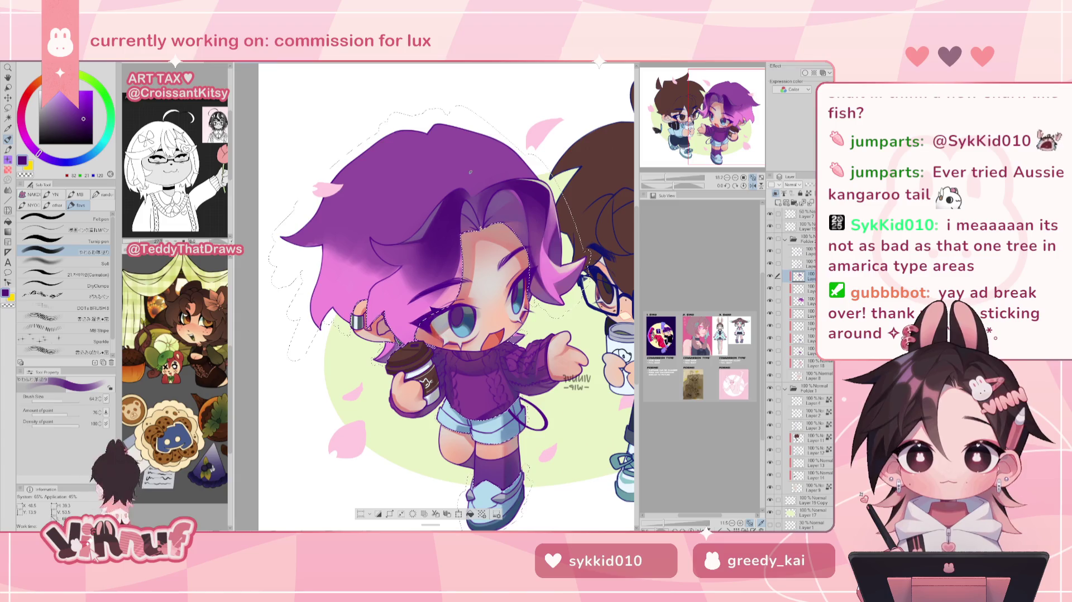
left_click(472, 187, "alt")
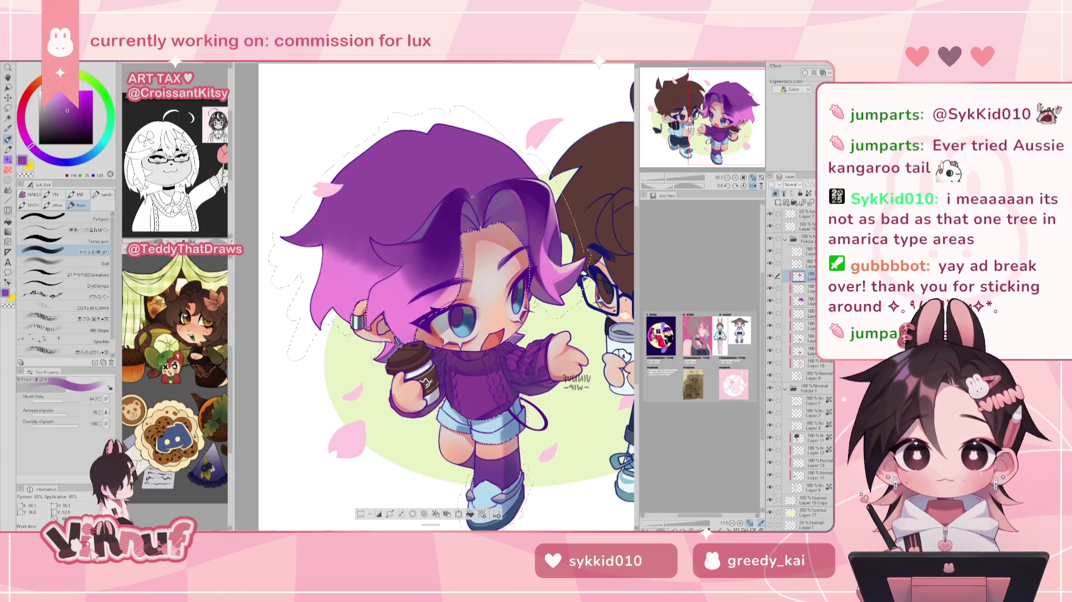
key("h")
key("h")
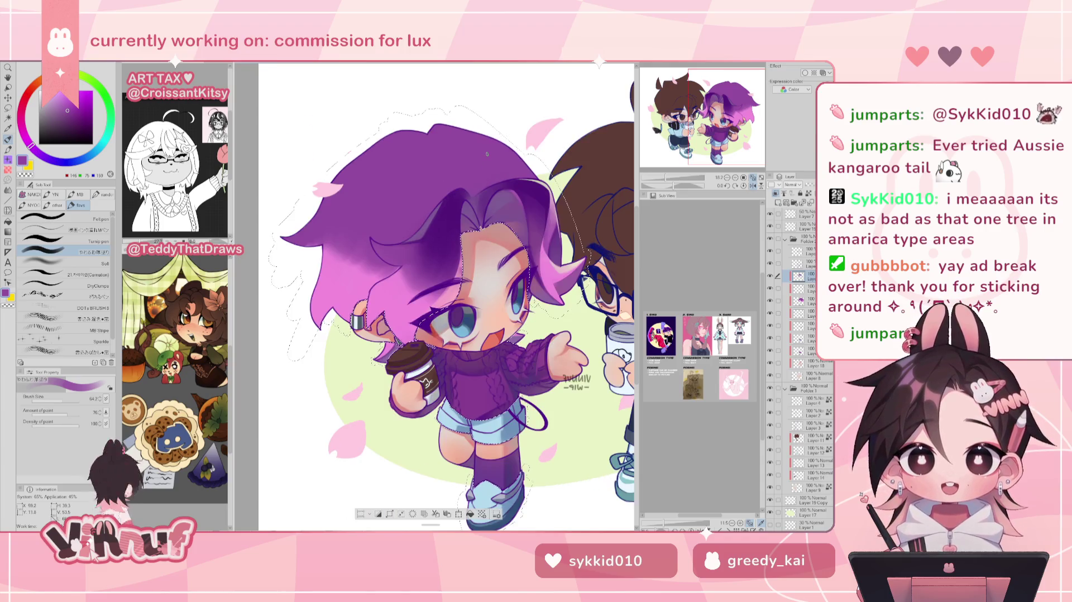
key("h")
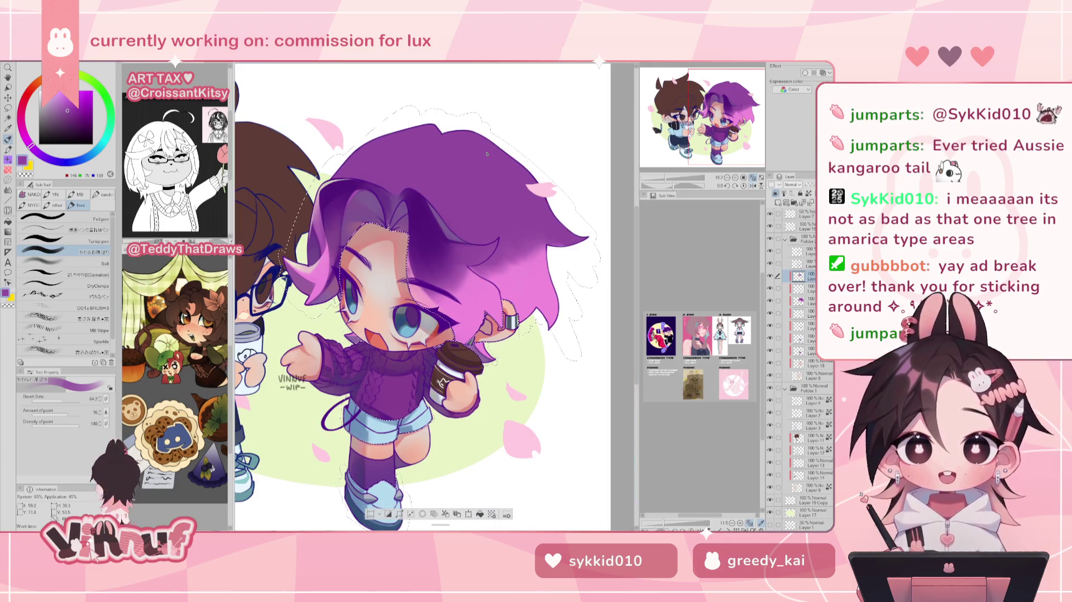
left_click_drag(478, 248, 416, 287)
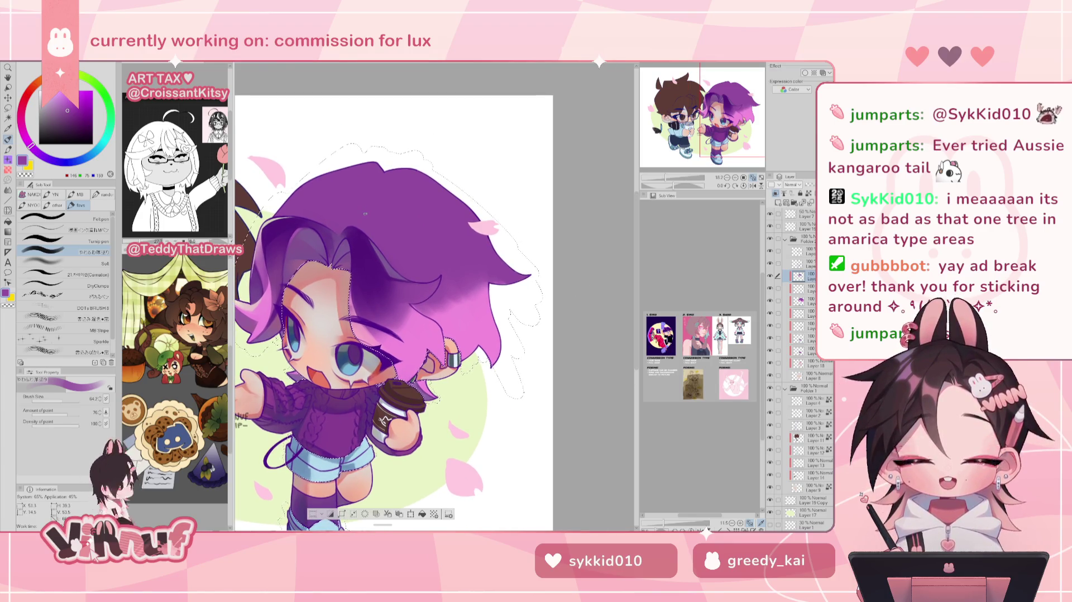
- Eyedrop a dark purple, then a lighter greyish purple, from the hair
left_click(291, 217, "alt")
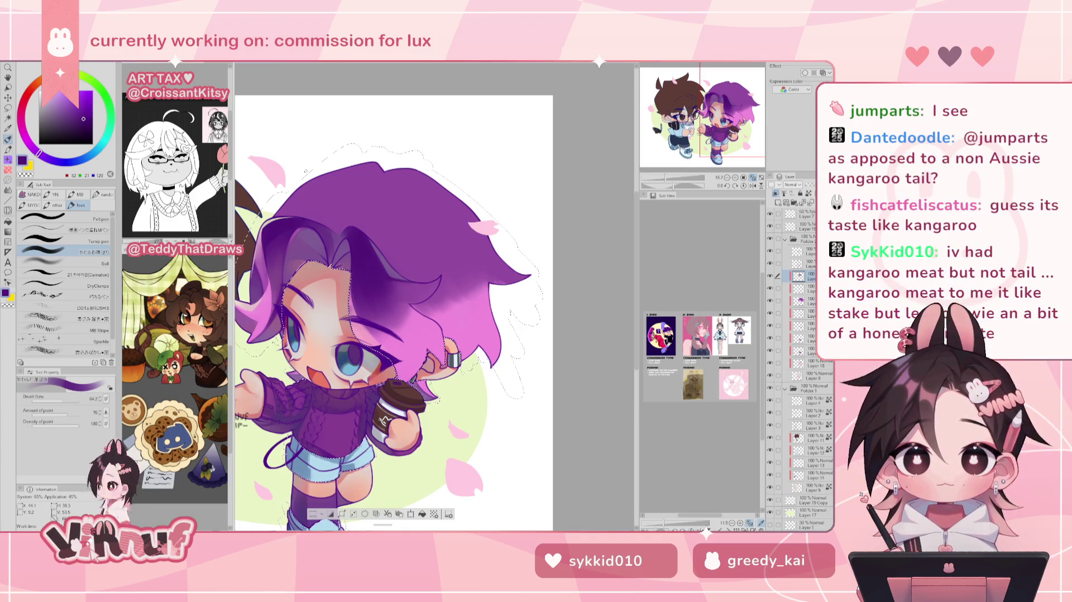
left_click(392, 268, "alt")
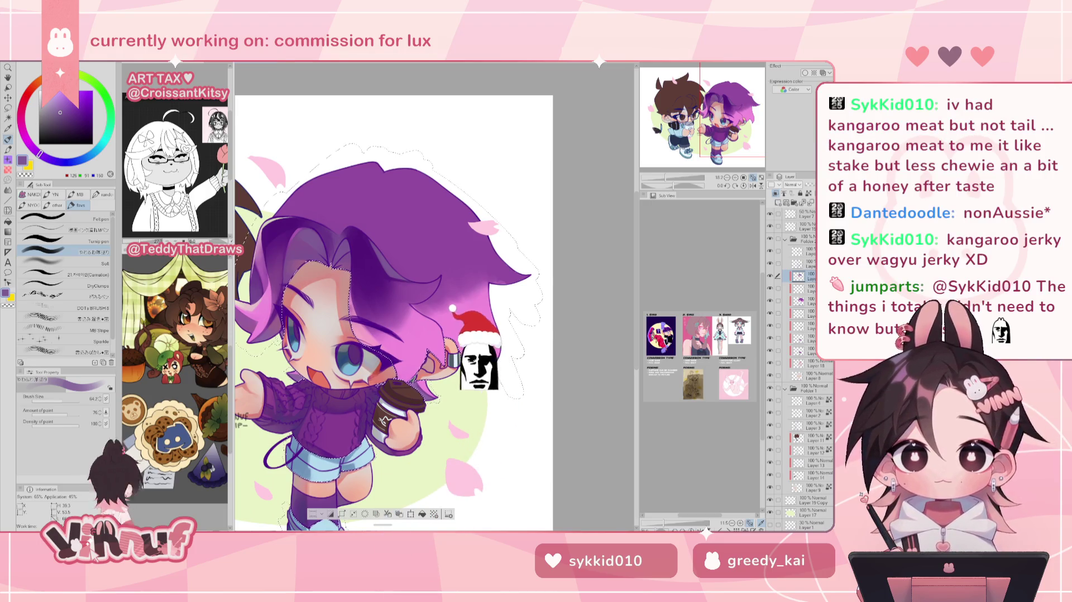
- Fine-tune a saturated dark purple, set brush size 100.2, and eyedrop the hair's darkest purple
left_click(403, 288, "alt")
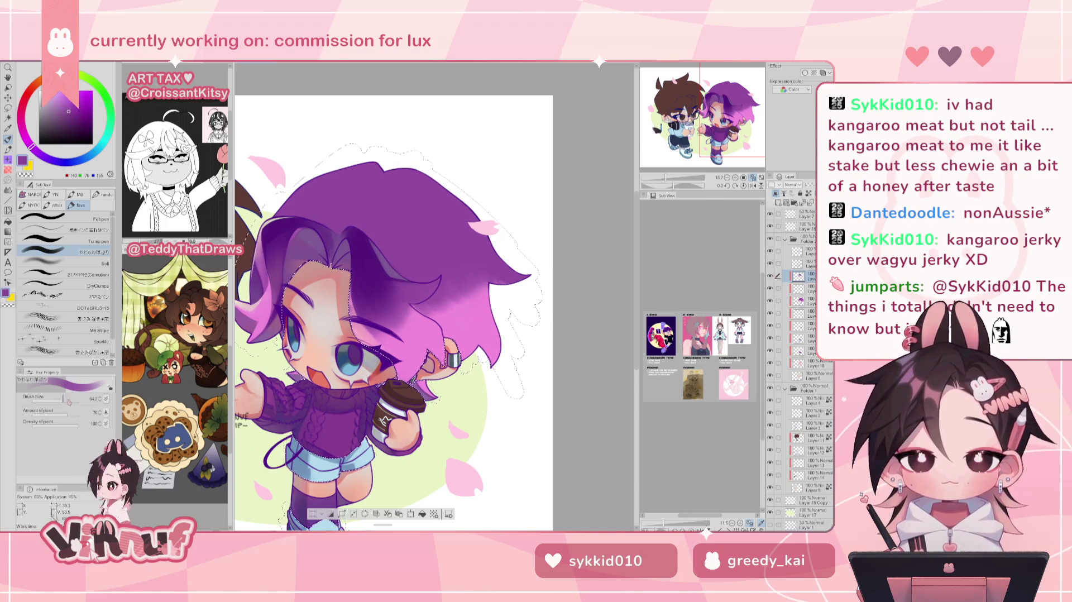
left_click(273, 276, "alt")
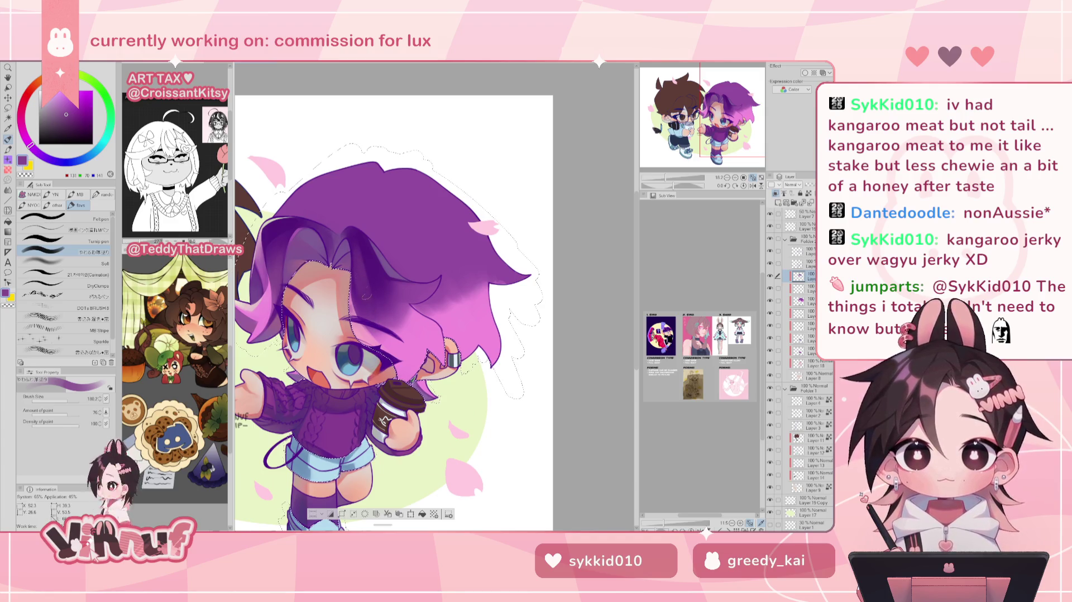
left_click(366, 249, "alt")
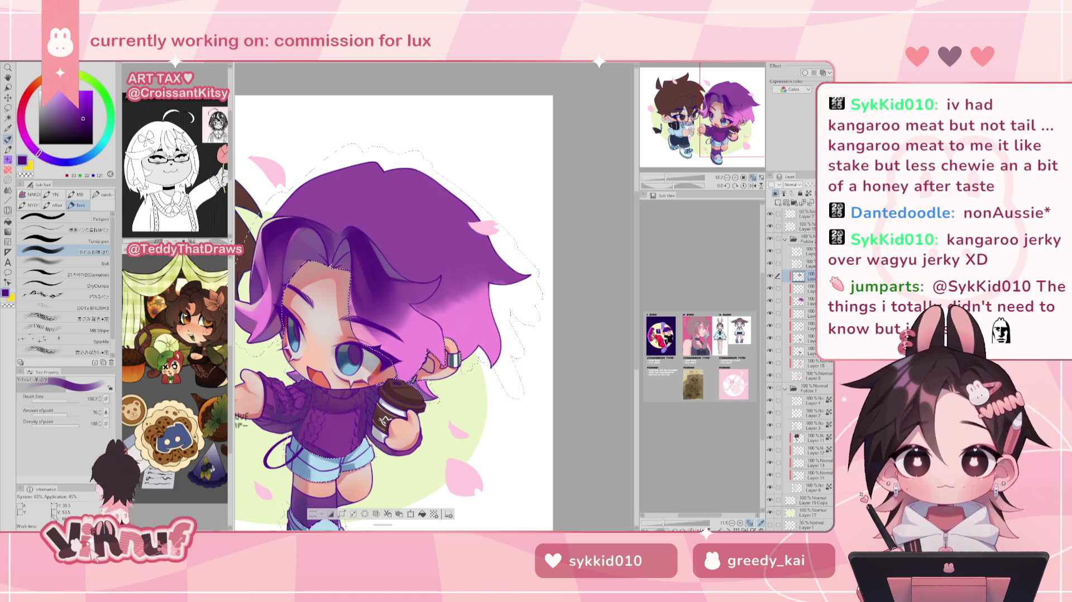
left_click(373, 258, "alt")
left_click(377, 285, "alt")
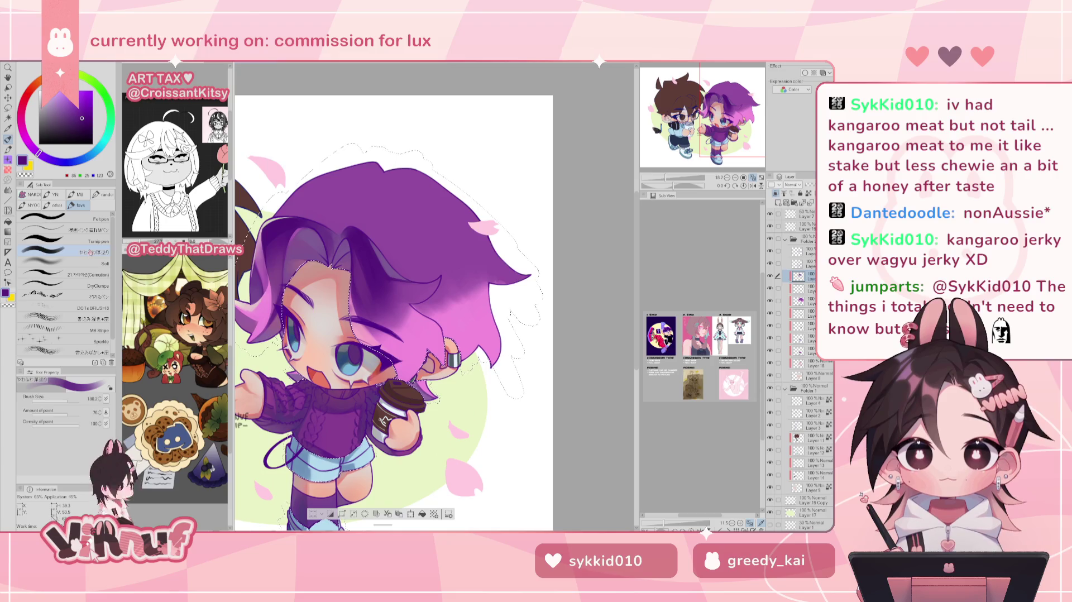
left_click(277, 236, "alt")
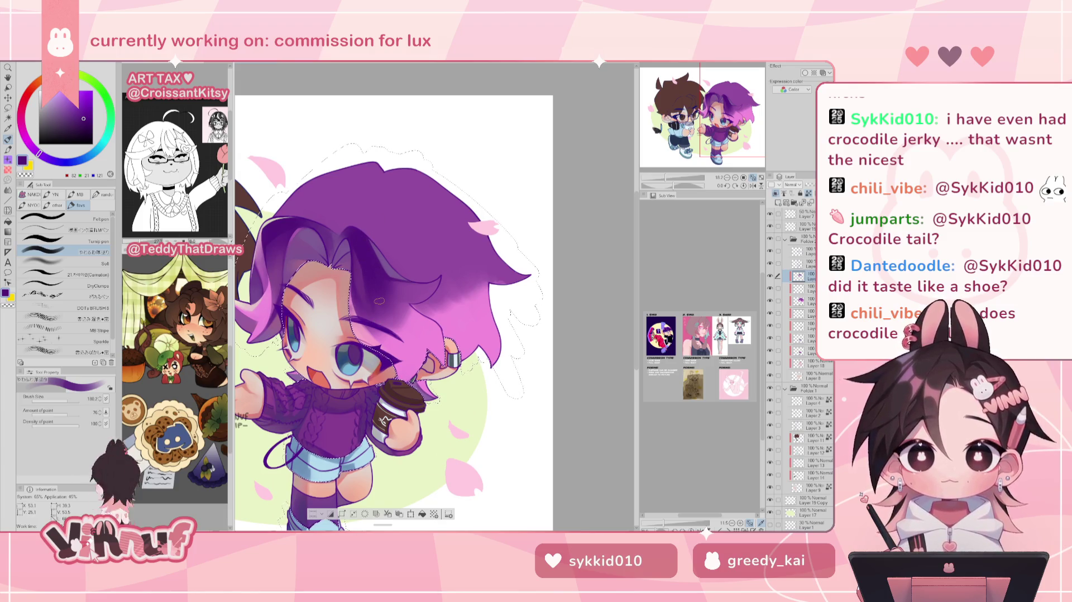
- Sample lighter and deeper hair purples while mirroring the canvas to check it
left_click(248, 322, "alt")
key("h")
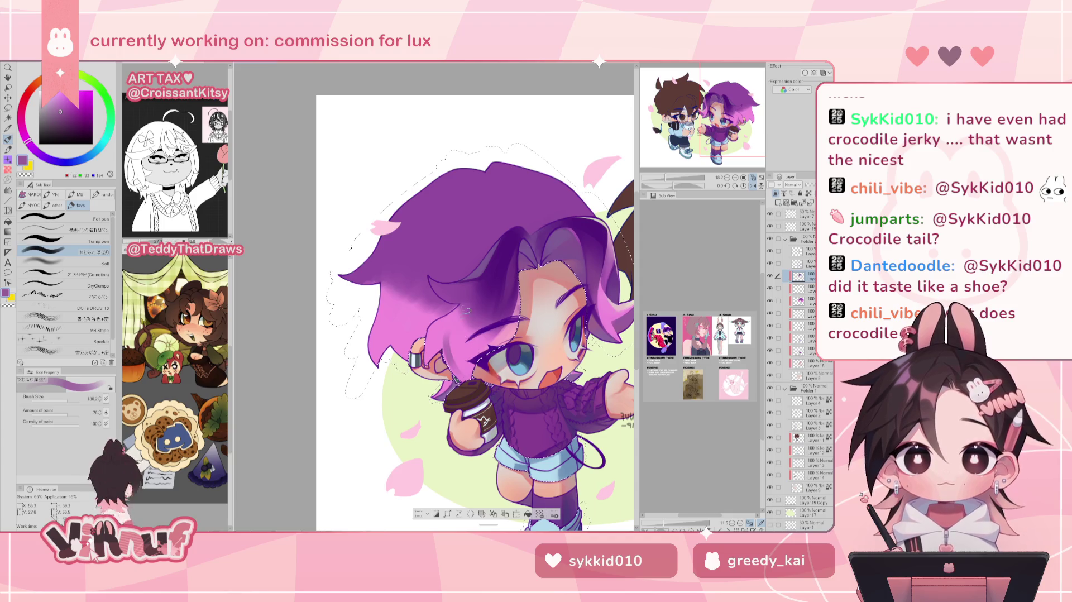
left_click(461, 383, "alt")
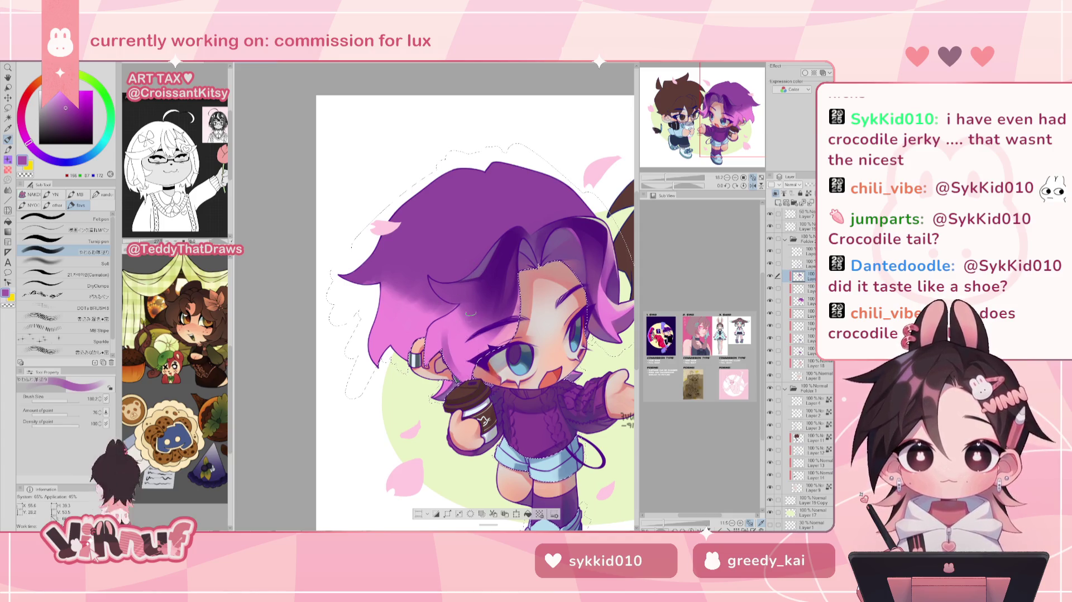
key("h")
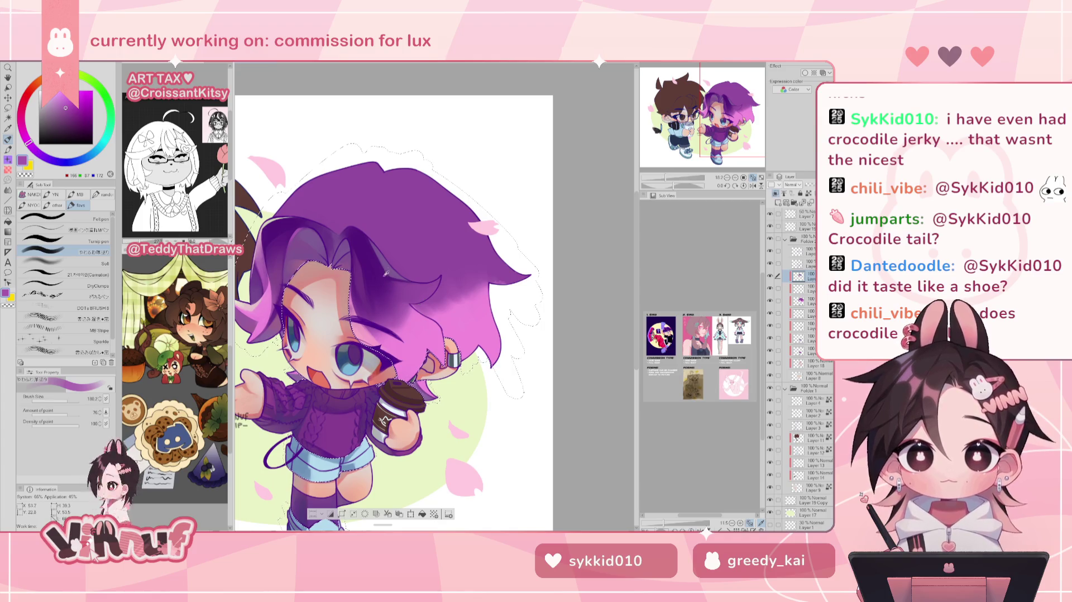
left_click(385, 275, "alt")
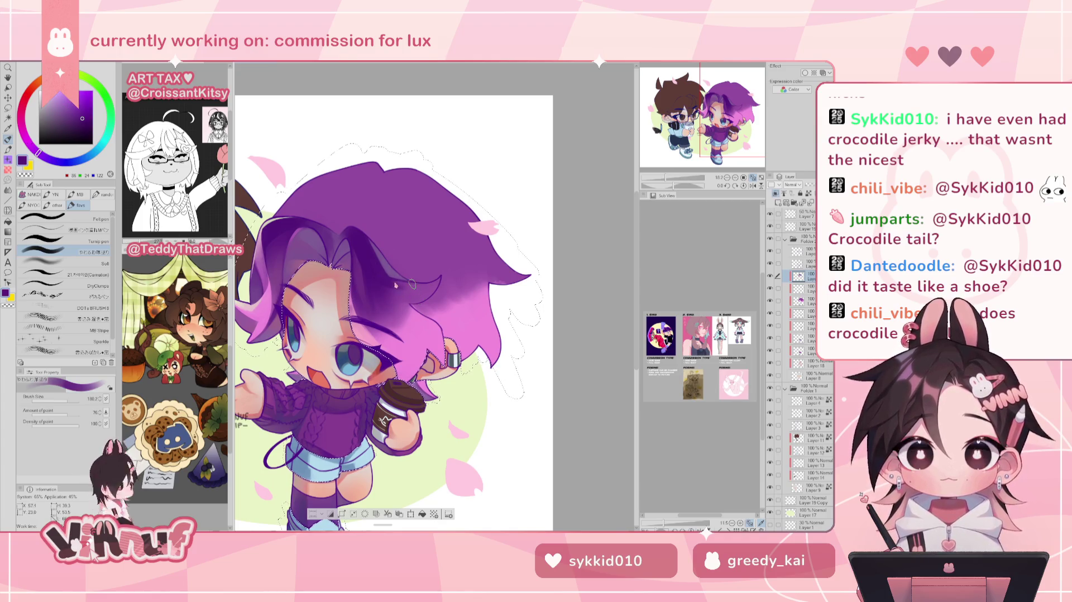
left_click(418, 289, "alt")
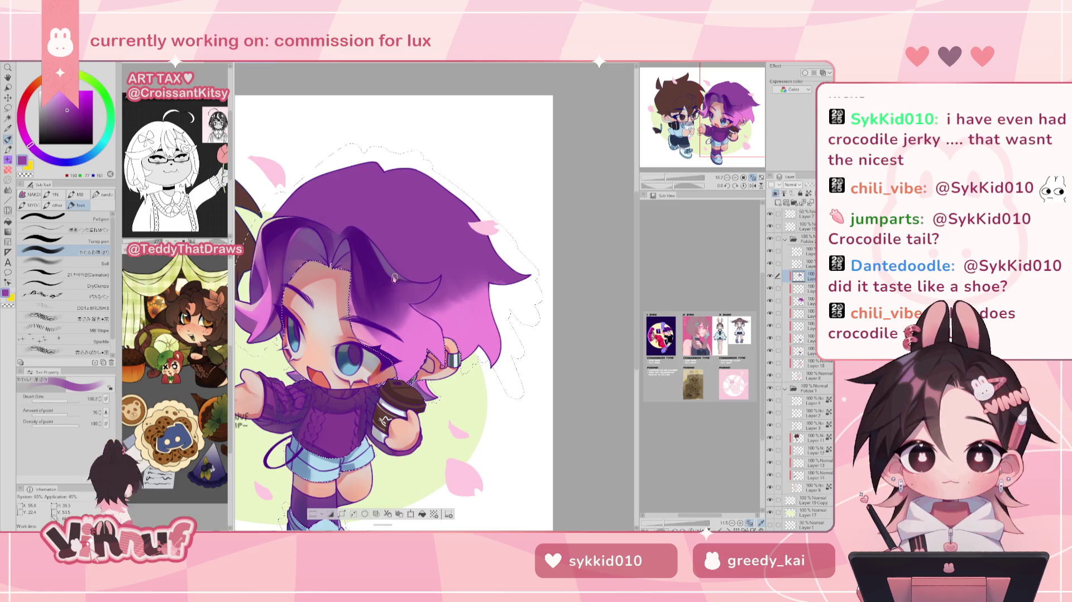
left_click(397, 279, "alt")
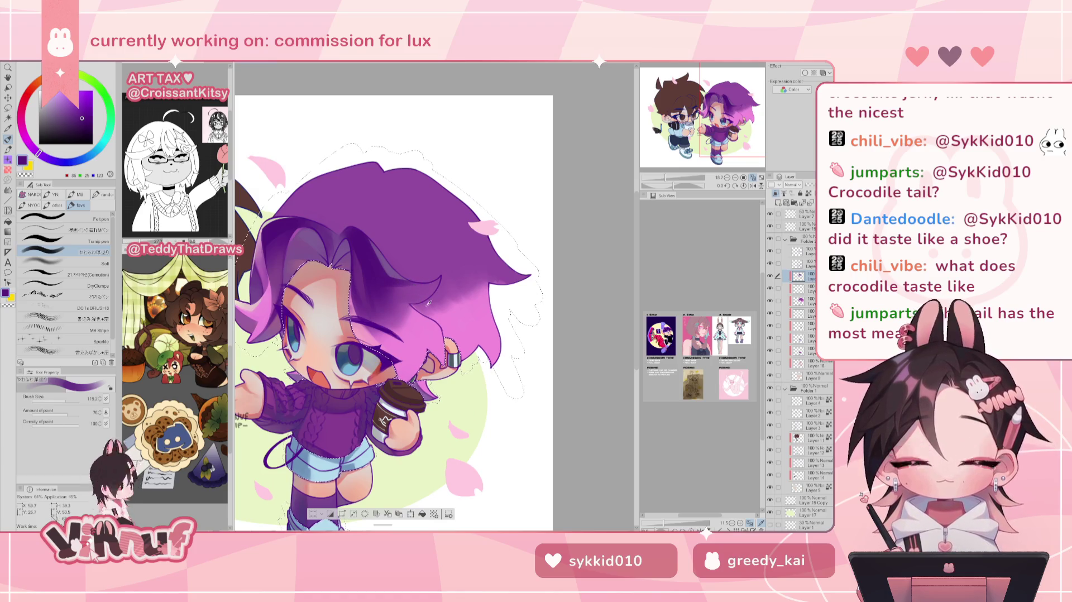
- Pick pink-purple, medium and dark hair purples, then set the brush size to 78
left_click(416, 308, "alt")
left_click(419, 296, "alt")
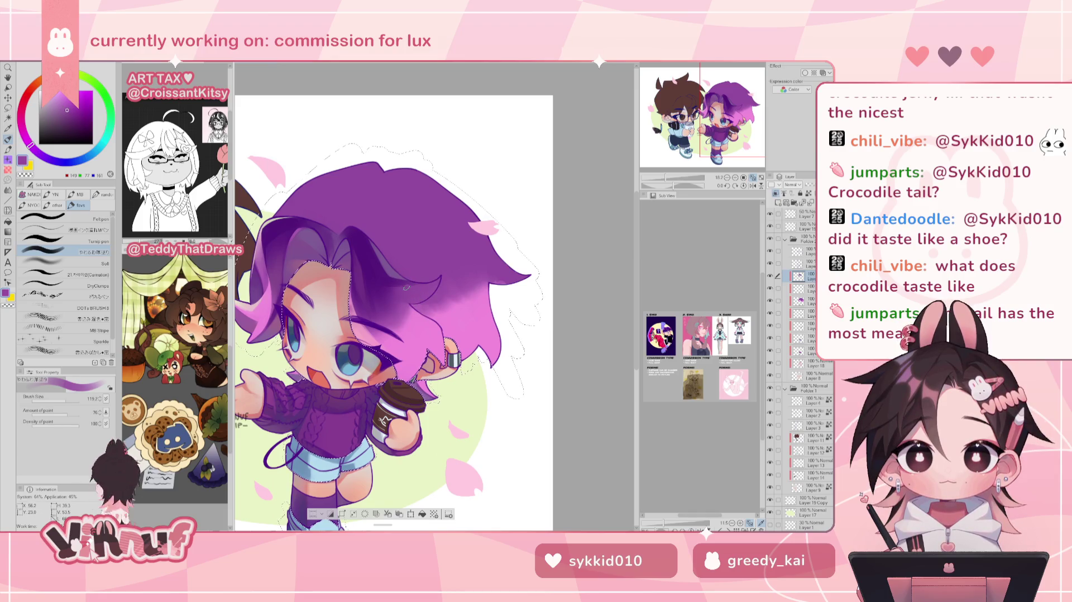
left_click(373, 264, "alt")
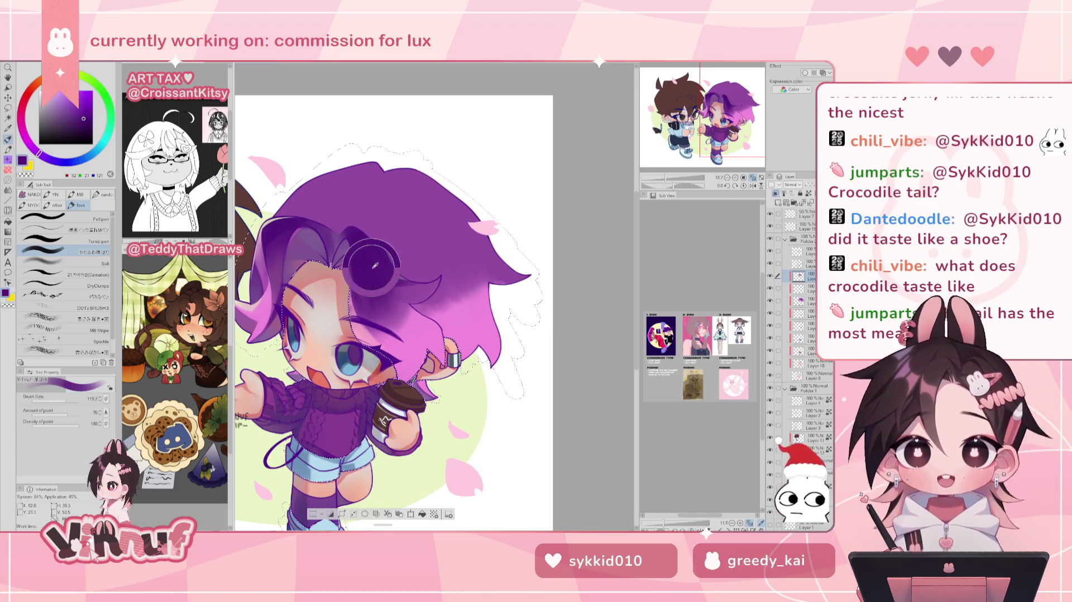
key("bracketleft")
key("bracketleft")
key("bracketright")
key("bracketright")
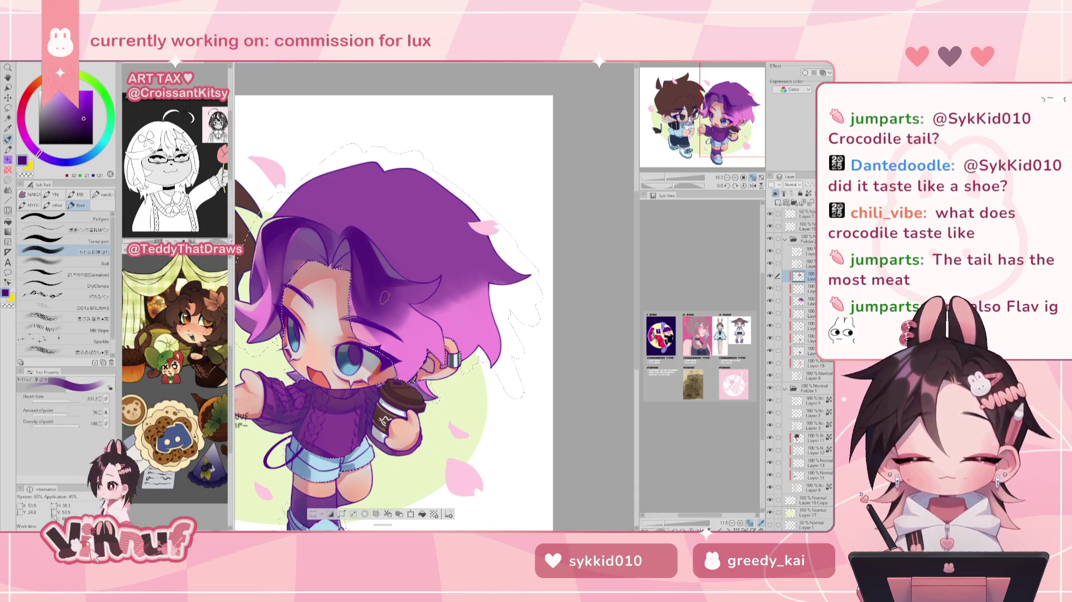
left_click(423, 259, "alt")
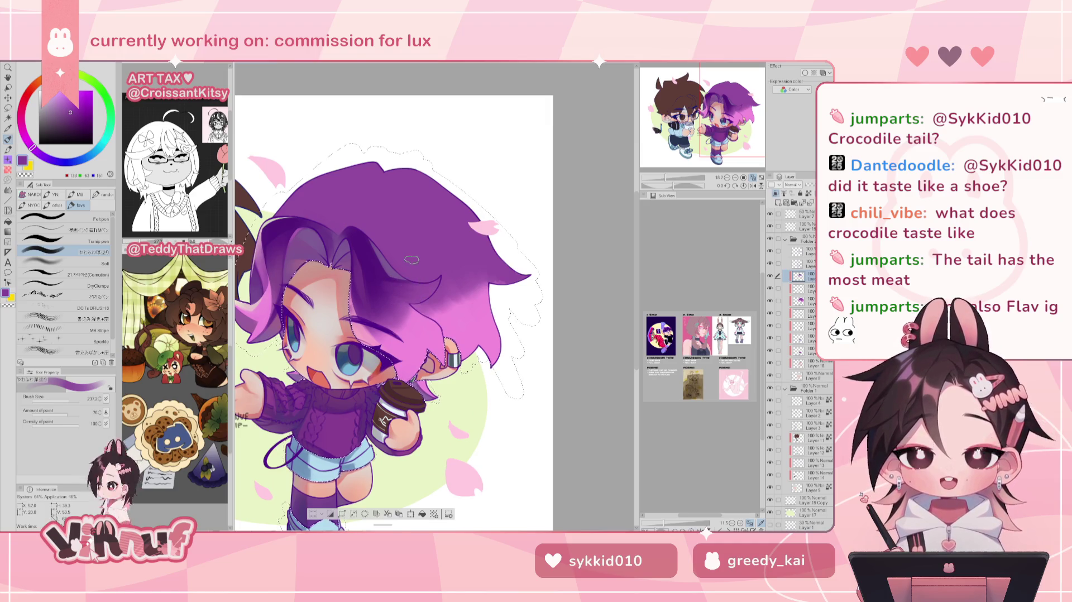
left_click(391, 281, "alt")
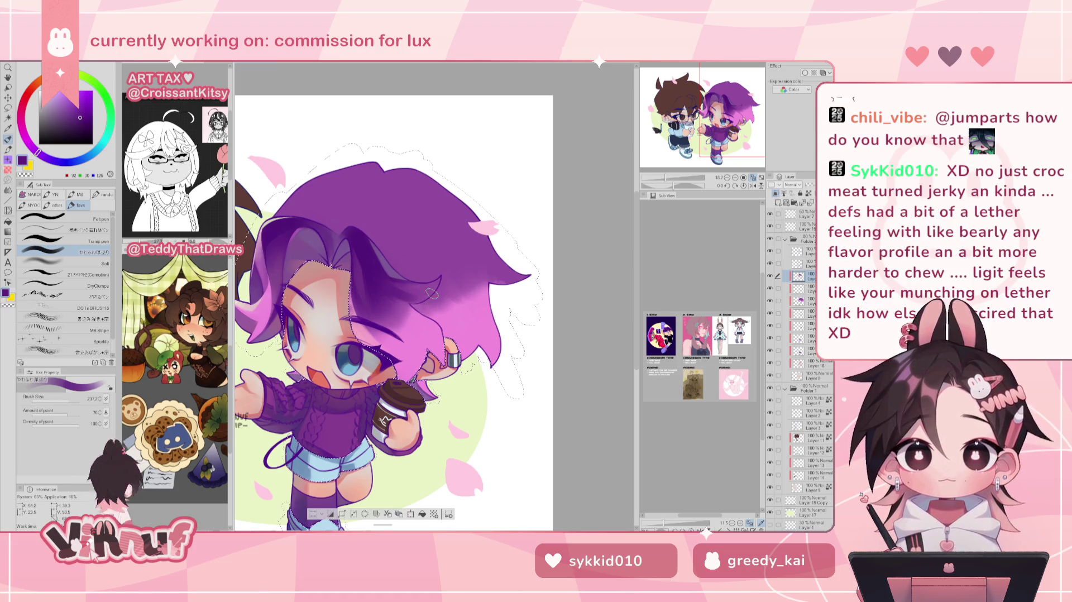
key("h")
left_click(64, 401)
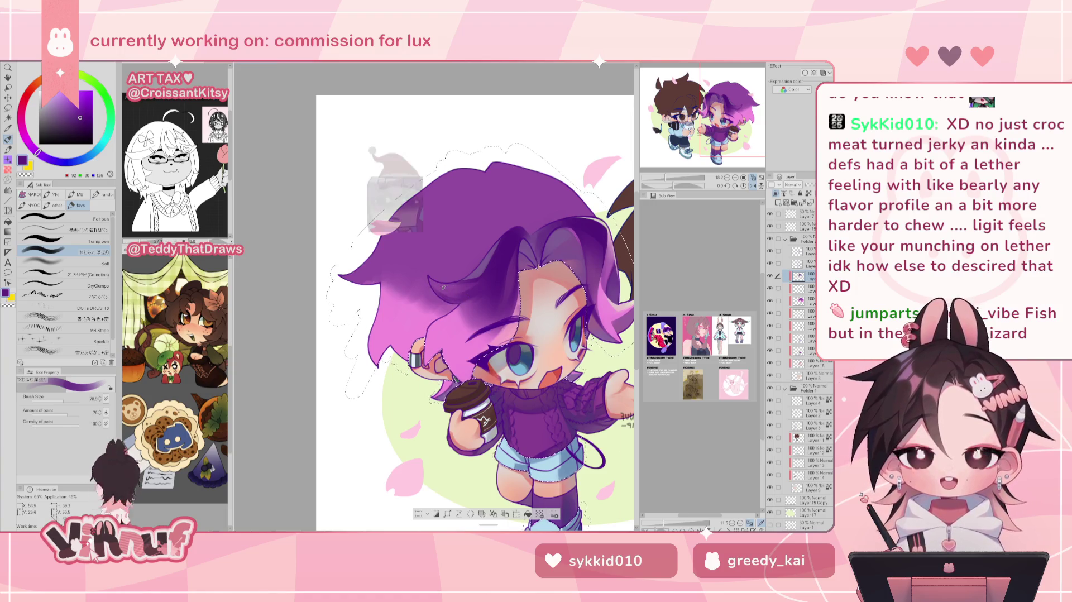
- Unmirror the canvas and sample lighter purples and a light pink highlight, enlarging the brush
key("h")
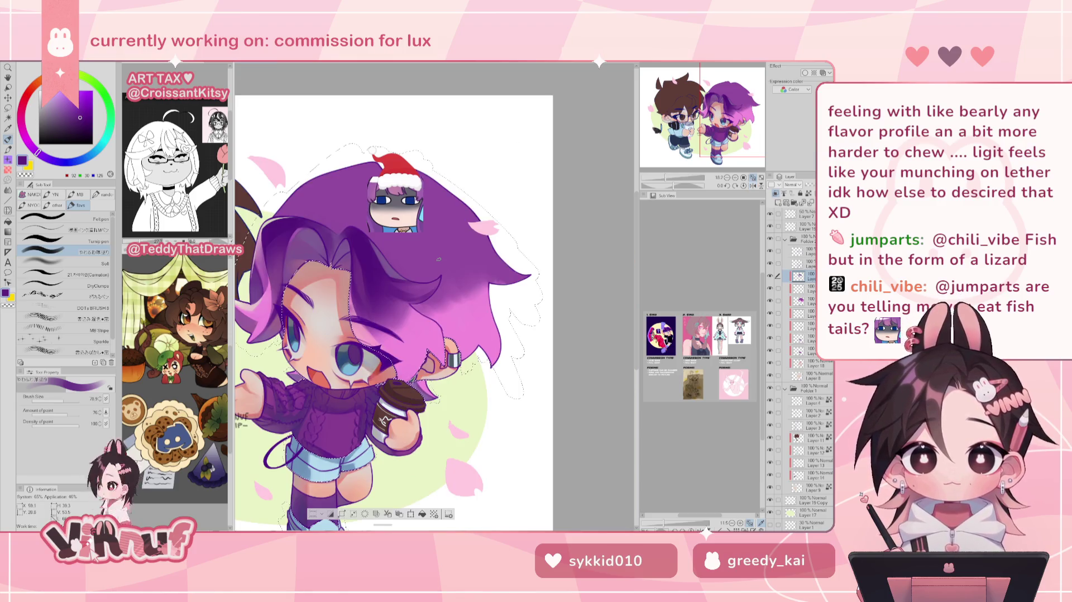
key("minus")
key("minus")
key("minus")
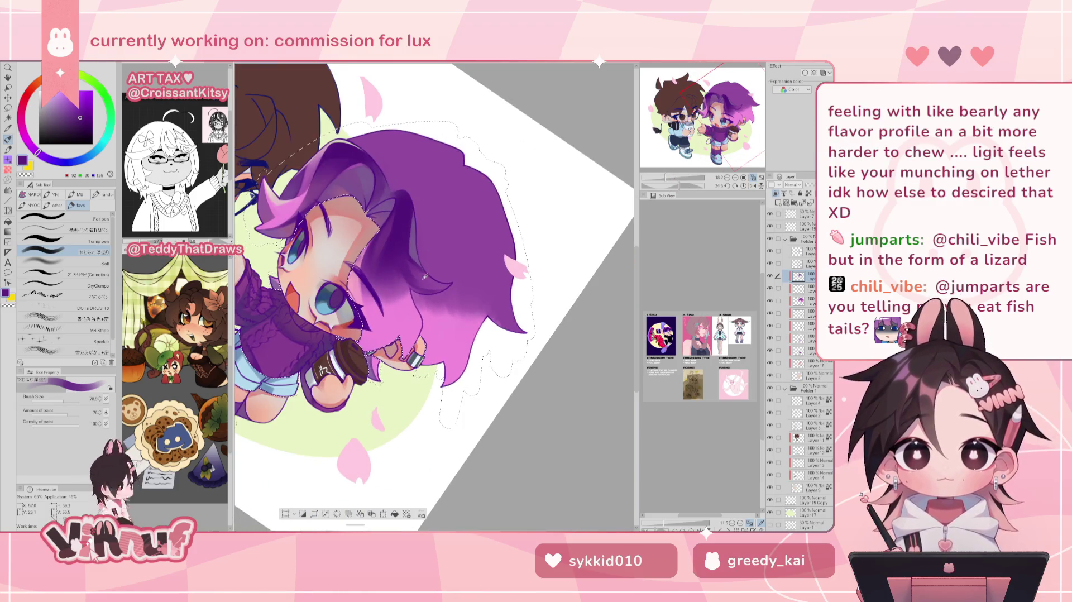
left_click(417, 263, "alt")
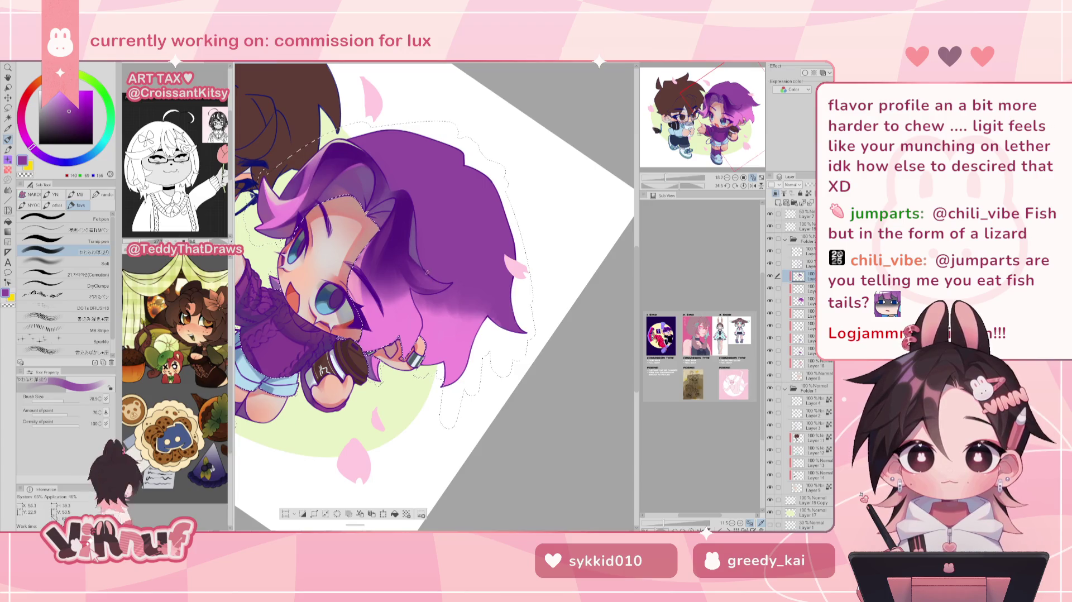
left_click(433, 273, "alt")
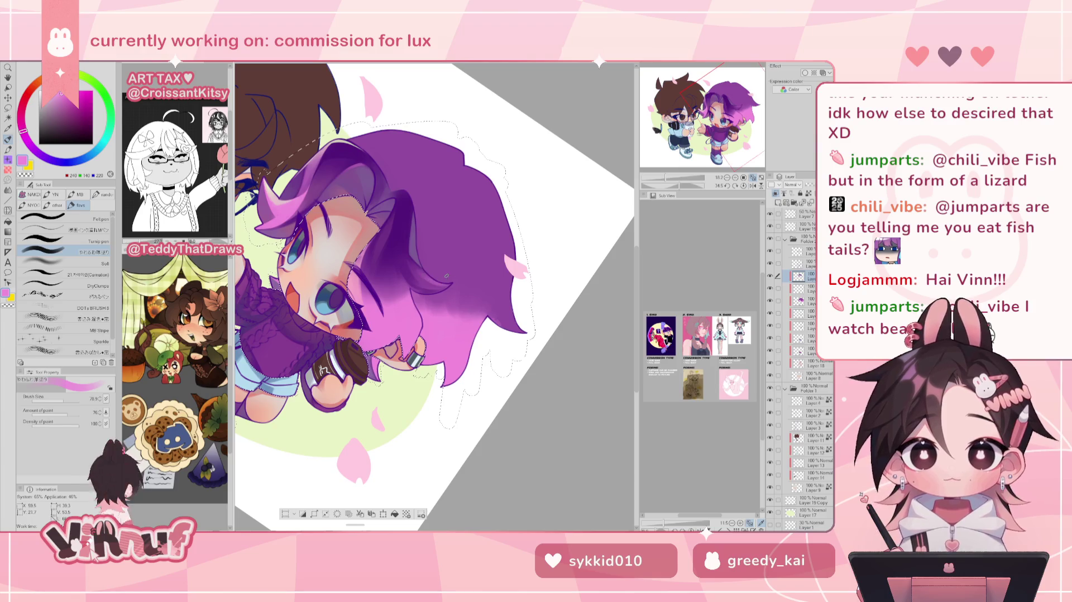
key("bracketright")
key("bracketright")
key("bracketright")
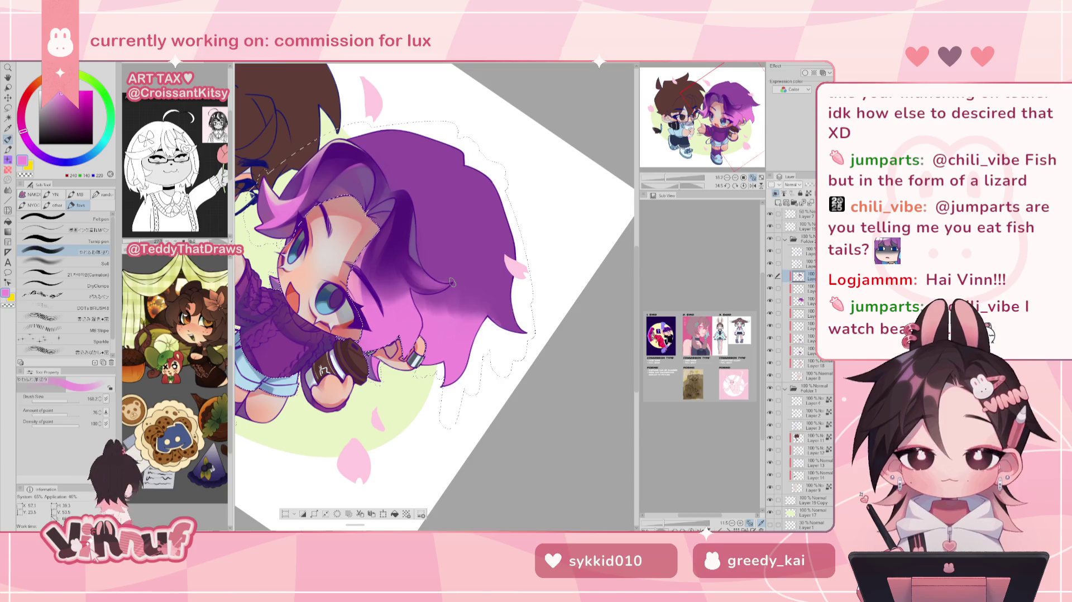
left_click(423, 270, "alt")
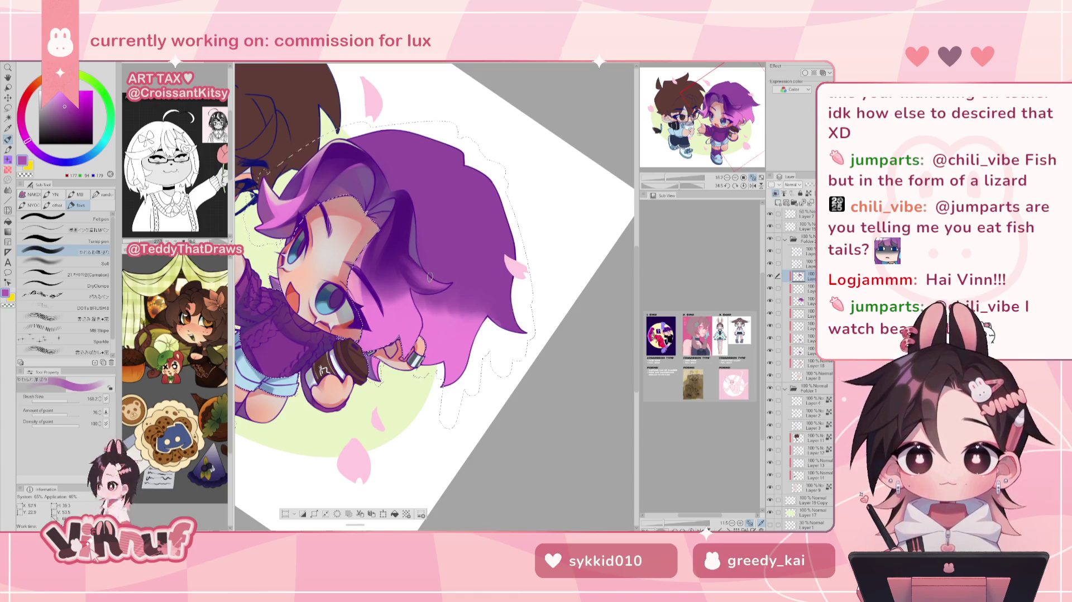
left_click(402, 265, "alt")
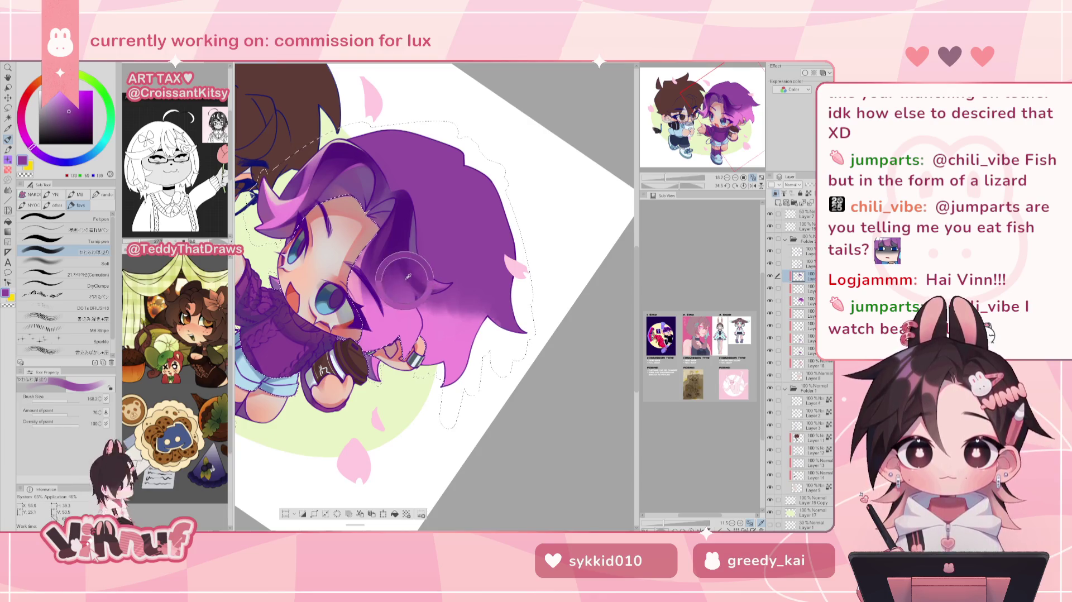
left_click(396, 263, "alt")
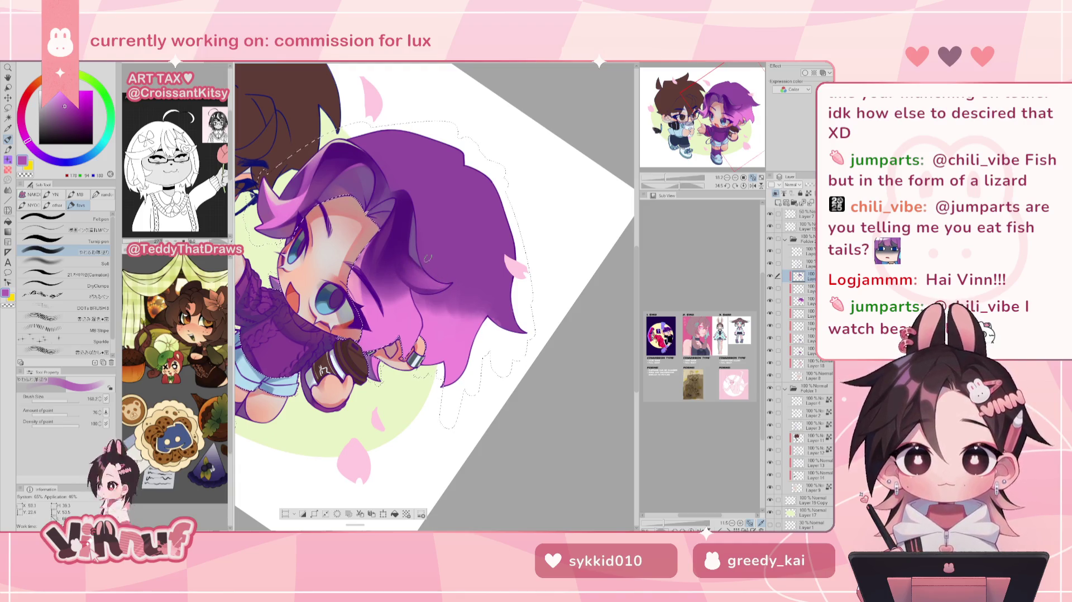
- Reset the canvas rotation upright, sample dark purple, and resize the brush while mirror-checking
left_click(742, 186)
left_click(753, 185)
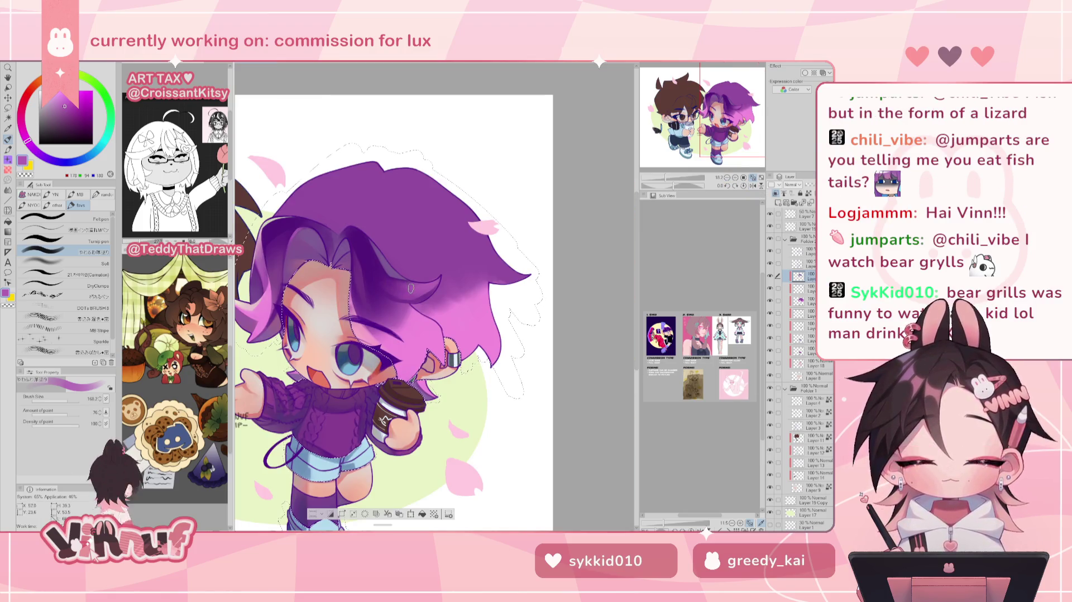
left_click(376, 259, "alt")
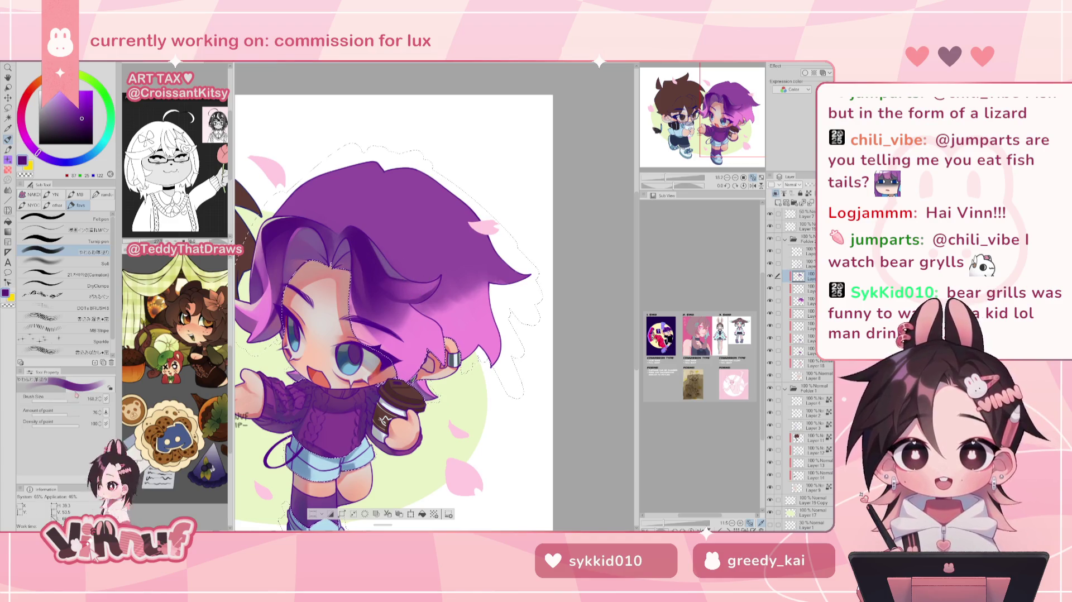
key("h")
left_click_drag(77, 393, 64, 398)
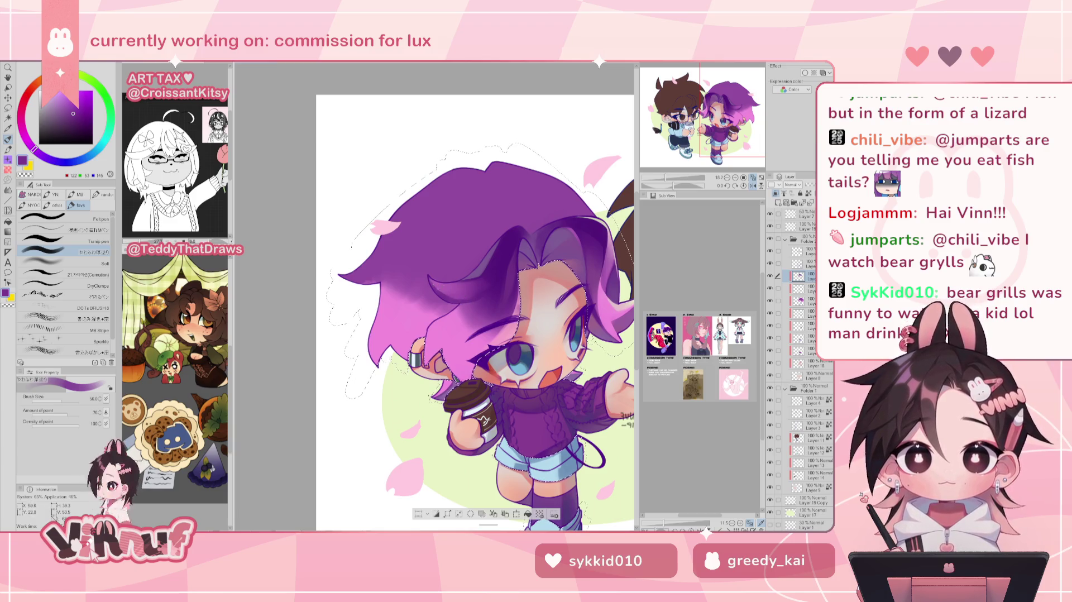
key("h")
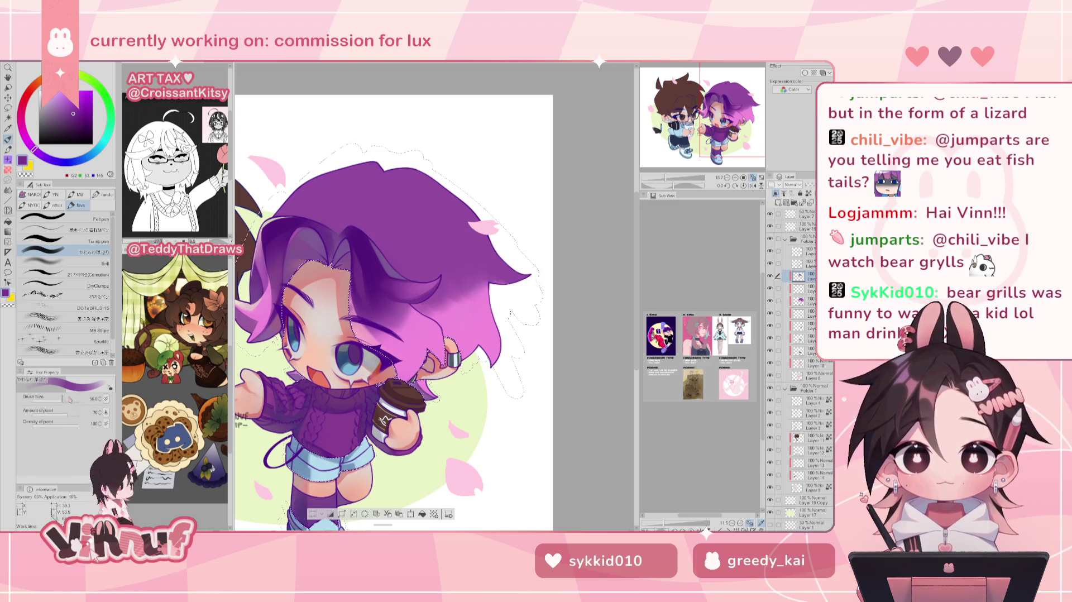
left_click(69, 399)
scroll(391, 313, "up", 1)
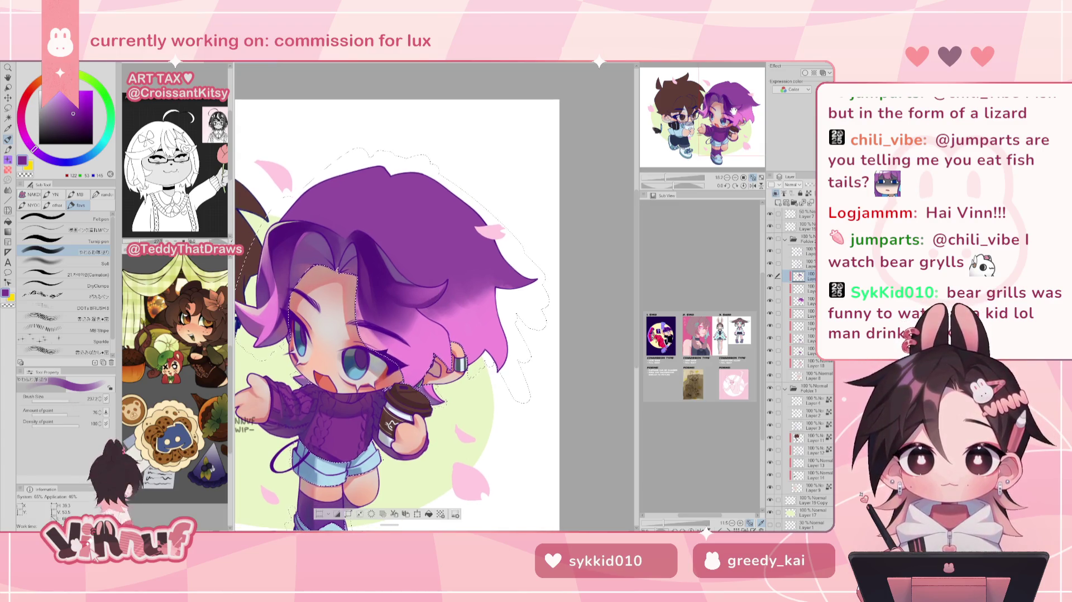
left_click_drag(391, 313, 407, 305)
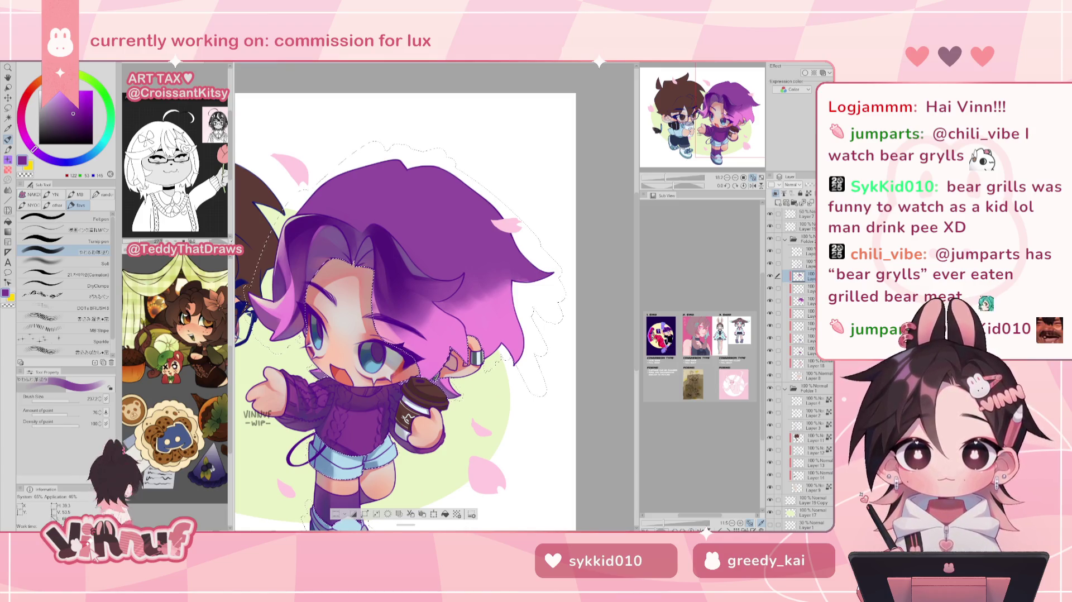
- Alternate dark and light hair purples at brush size about 180.2, briefly erasing then returning to pen
scroll(404, 313, "up", 1)
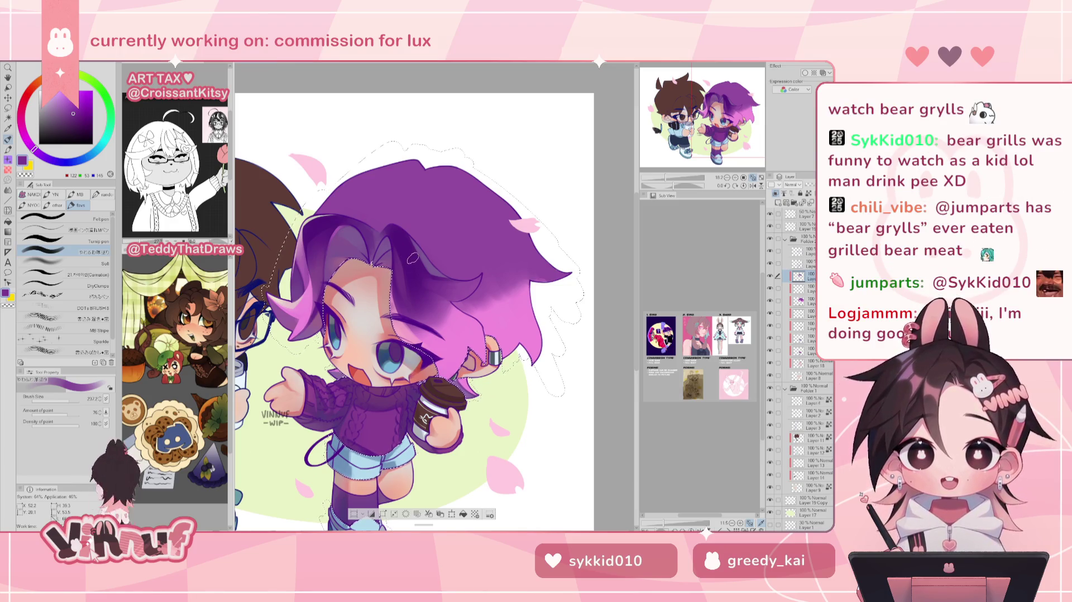
key("bracketleft")
key("bracketleft")
key("bracketleft")
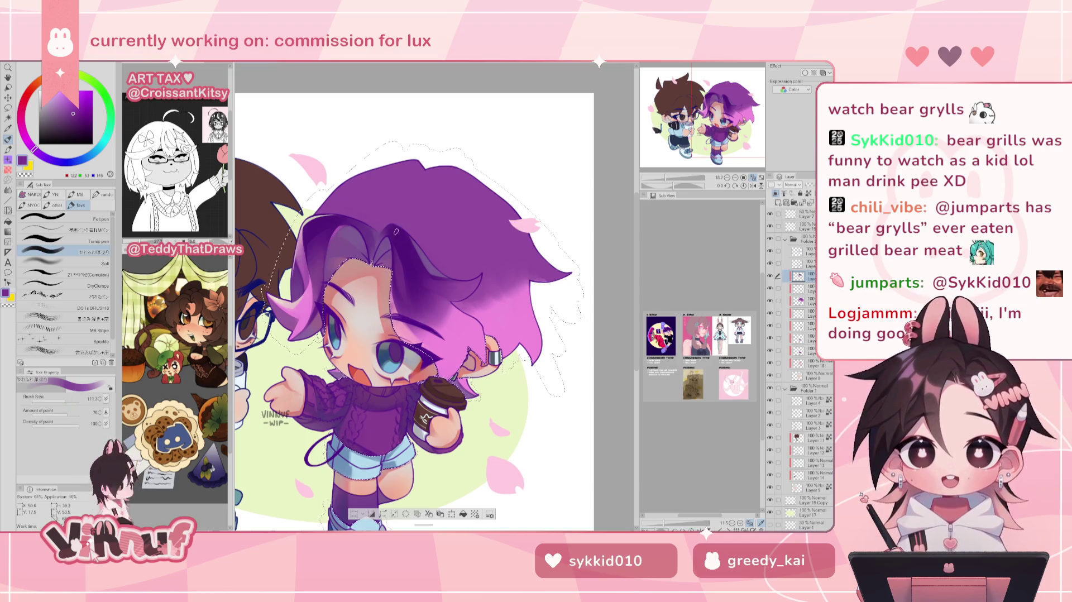
left_click(400, 234, "alt")
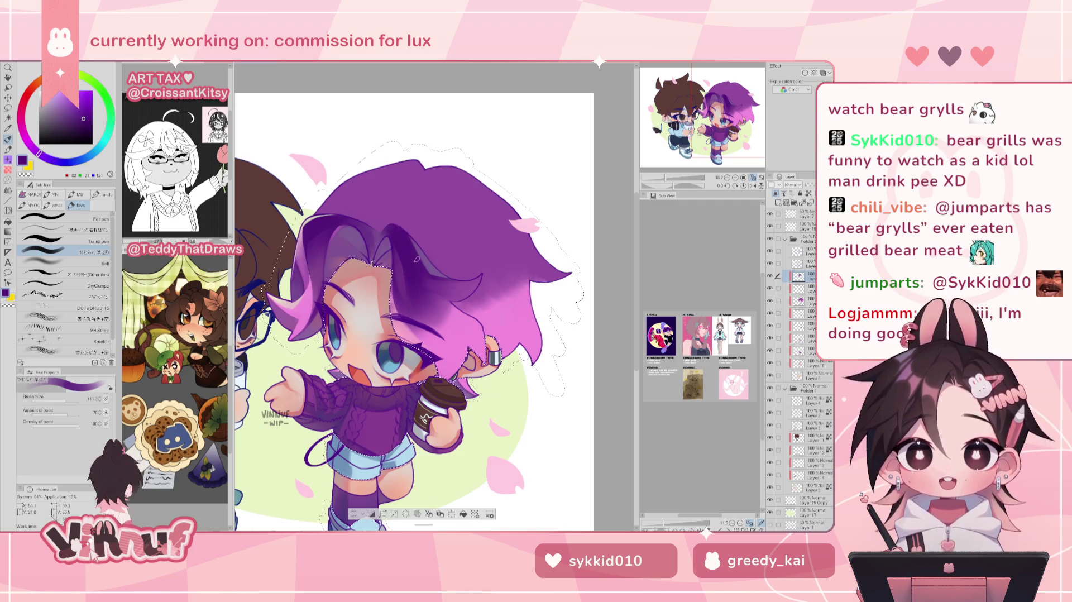
key("bracketright")
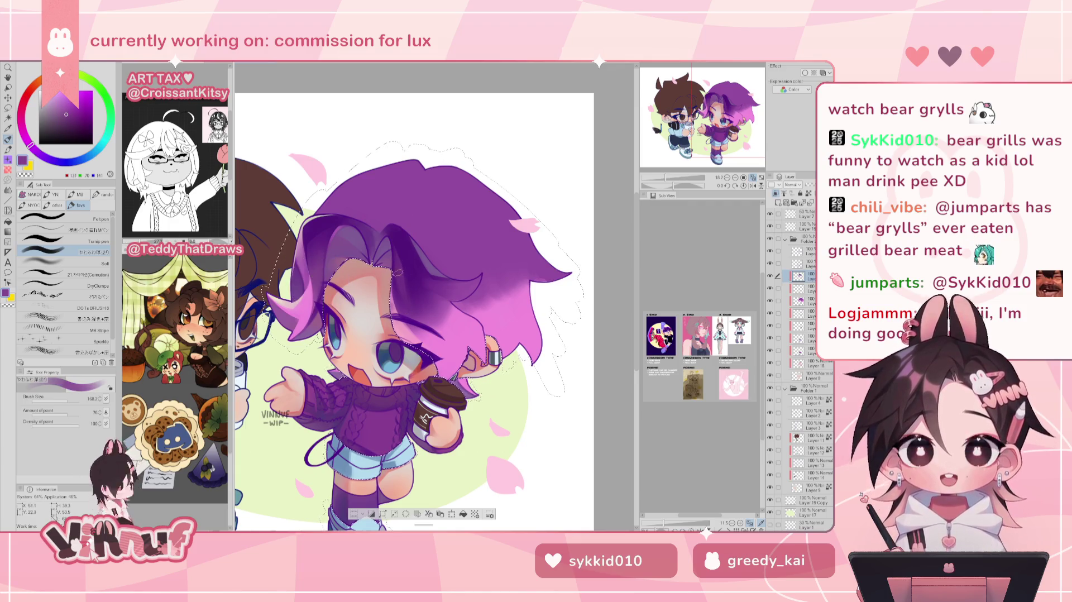
left_click(411, 291, "alt")
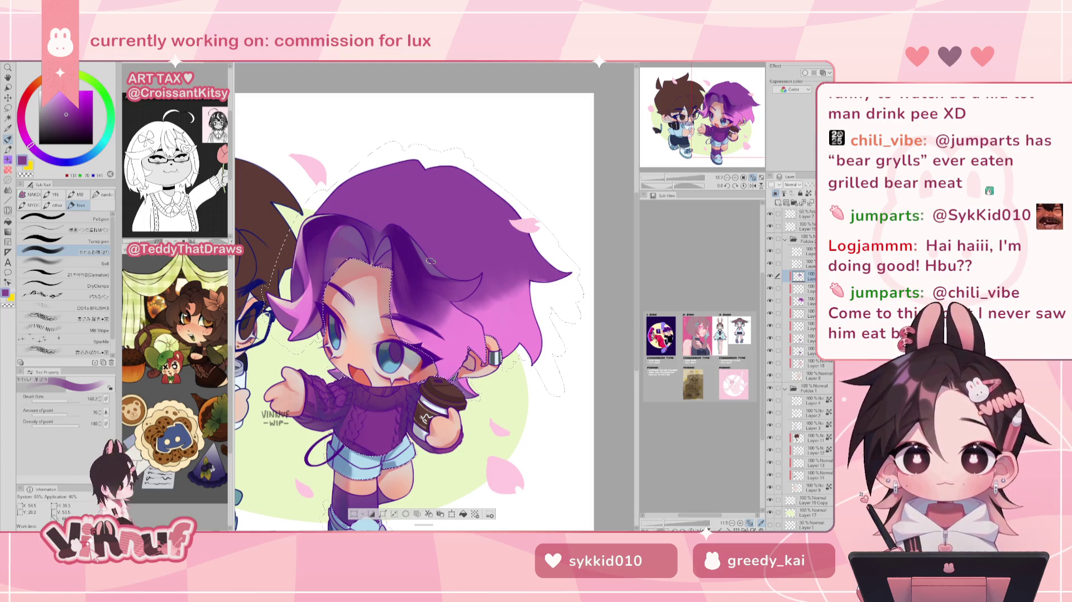
left_click(428, 259, "alt")
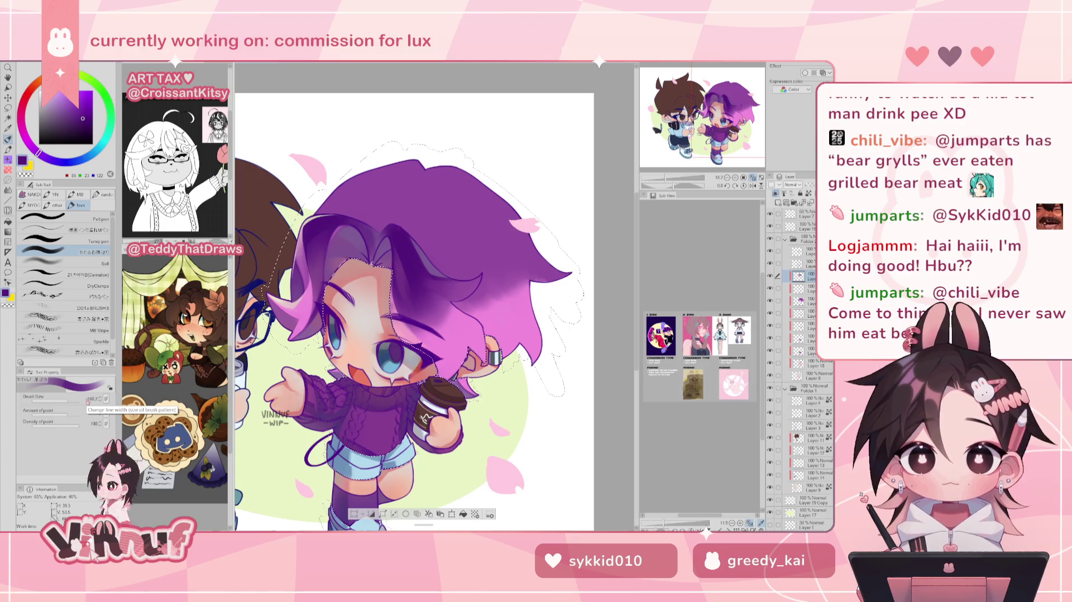
left_click(69, 399)
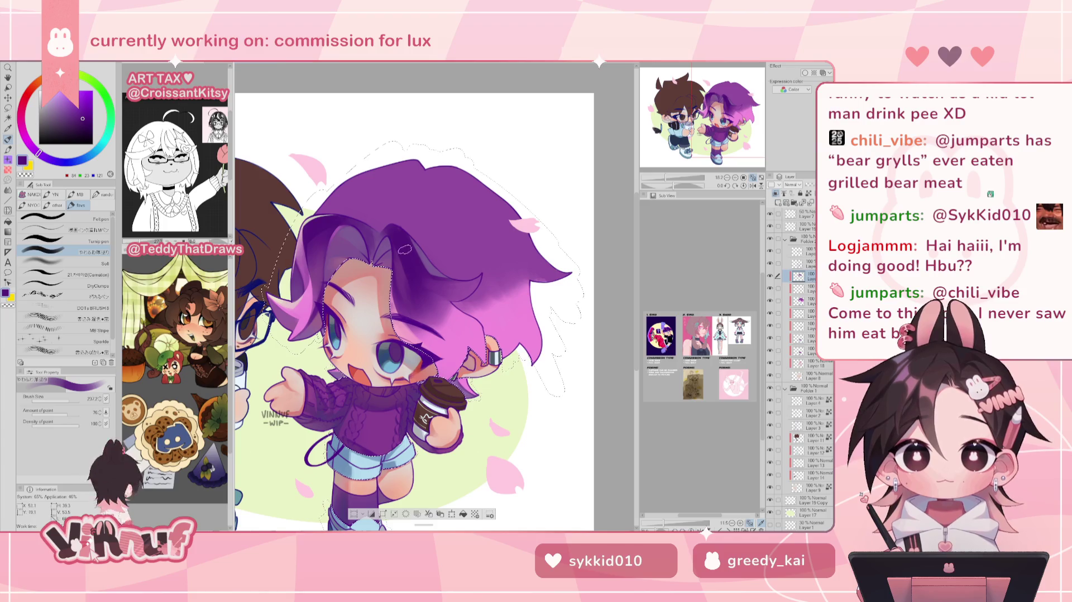
key("bracketleft")
key("bracketright")
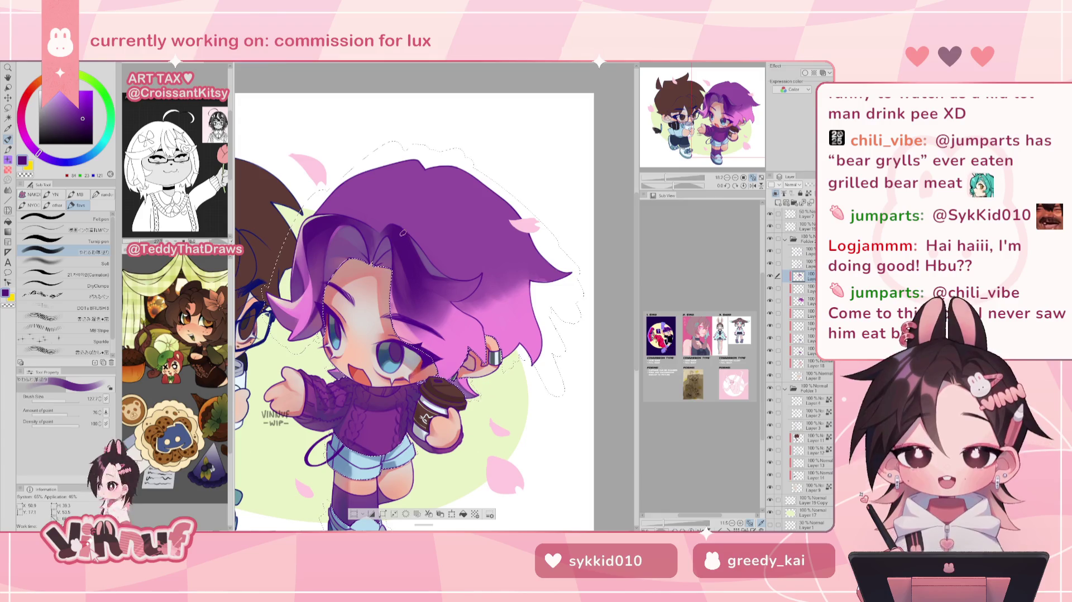
key("e")
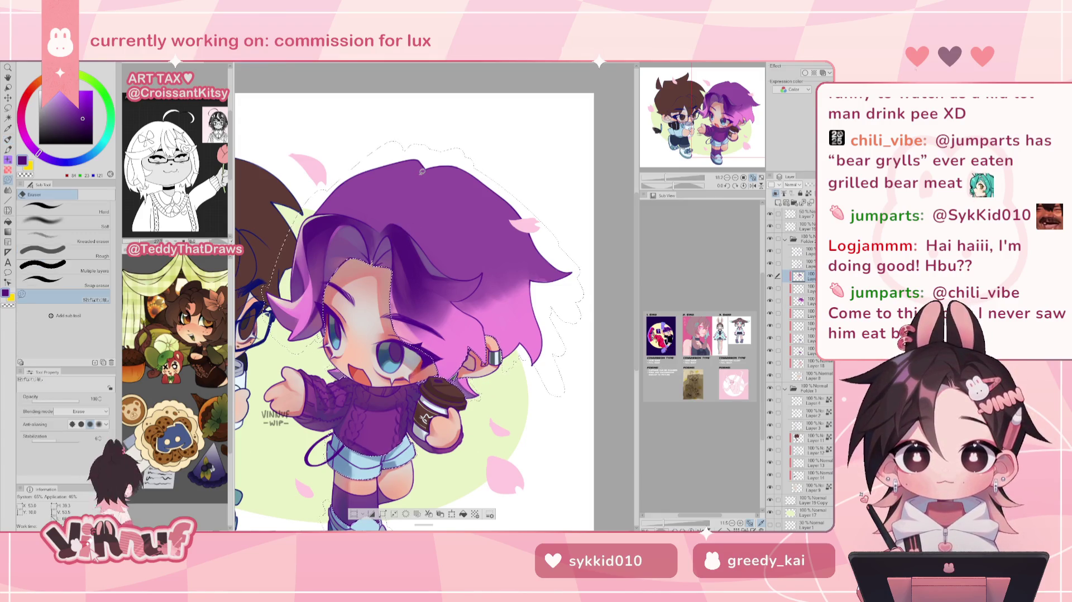
key("p")
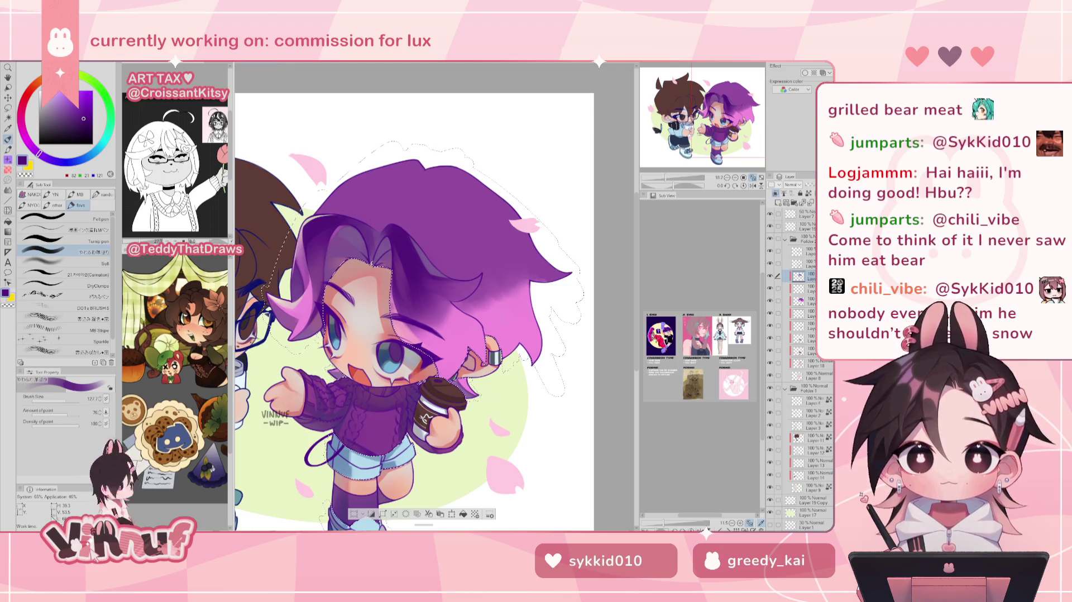
scroll(413, 312, "down", 1)
- Enlarge the brush to about 254 and sample lighter then darker purples from the hair
left_click_drag(72, 400, 66, 400)
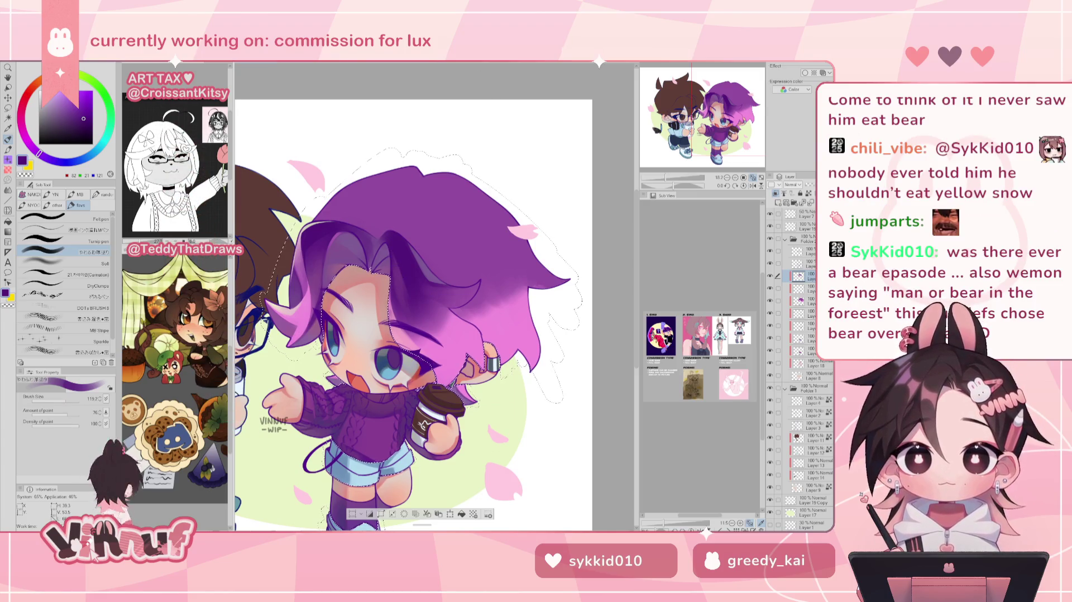
left_click_drag(413, 313, 401, 311)
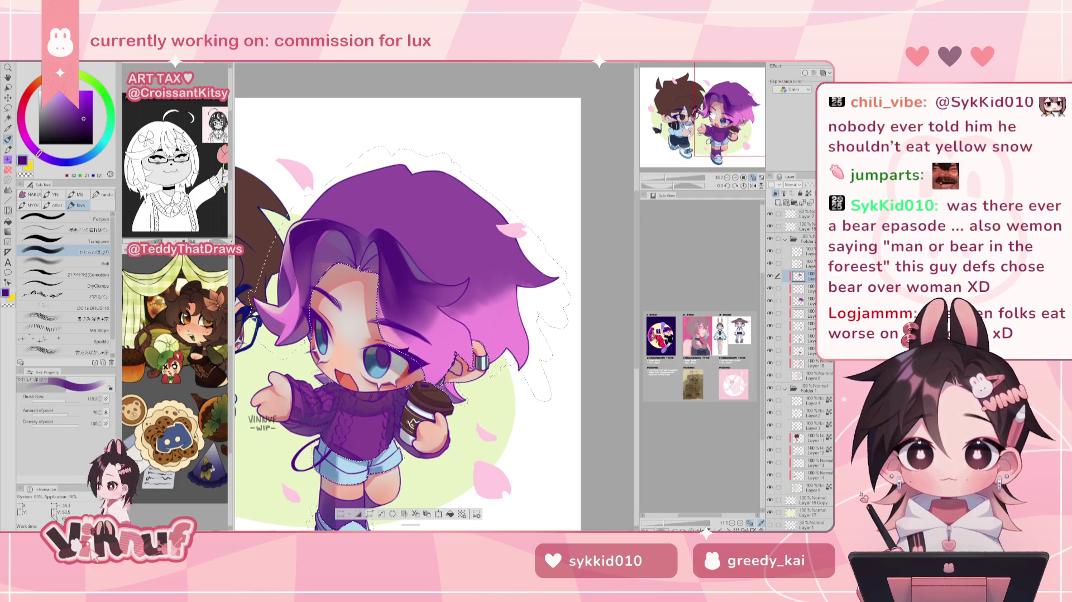
scroll(396, 280, "up", 1)
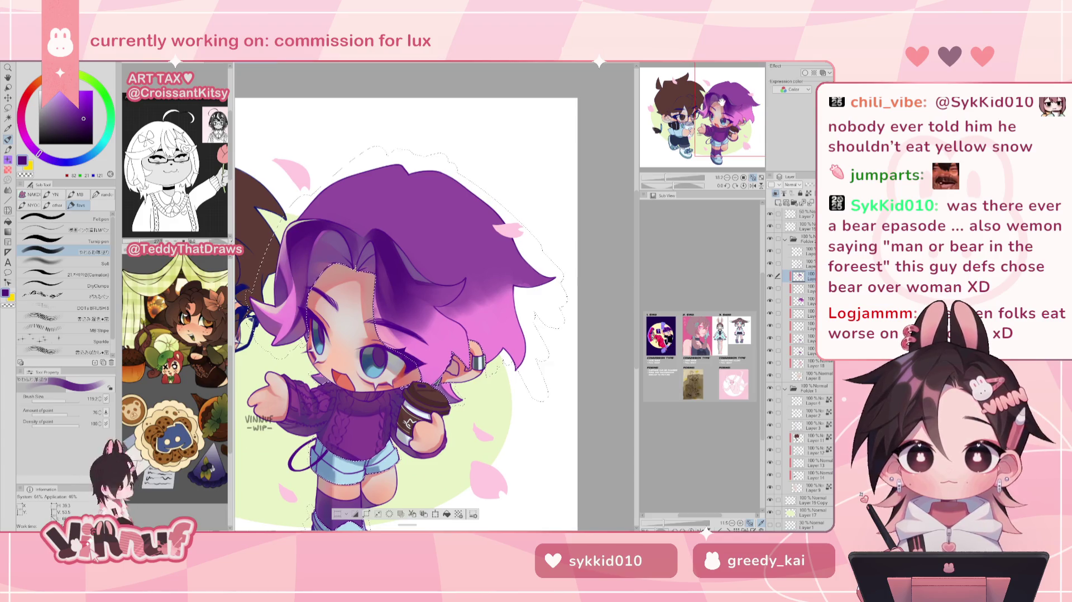
left_click(393, 280, "alt")
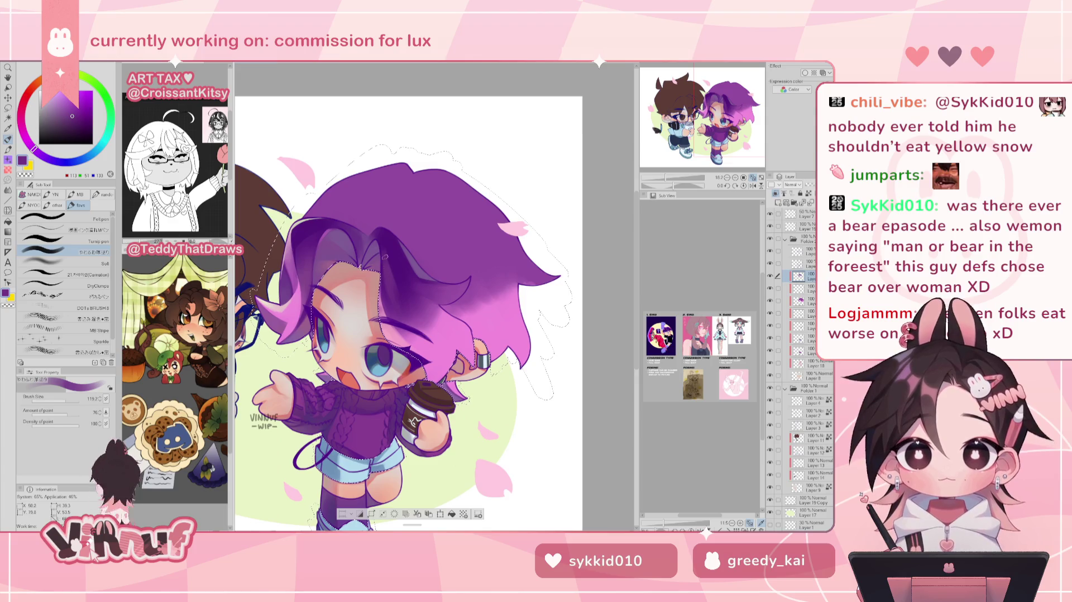
left_click(393, 263, "alt")
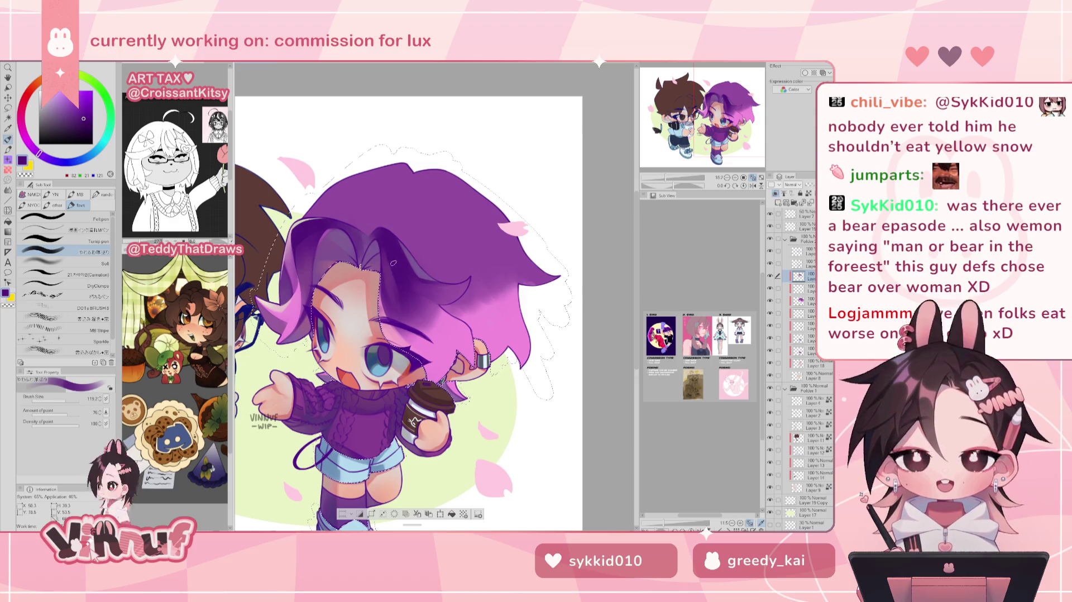
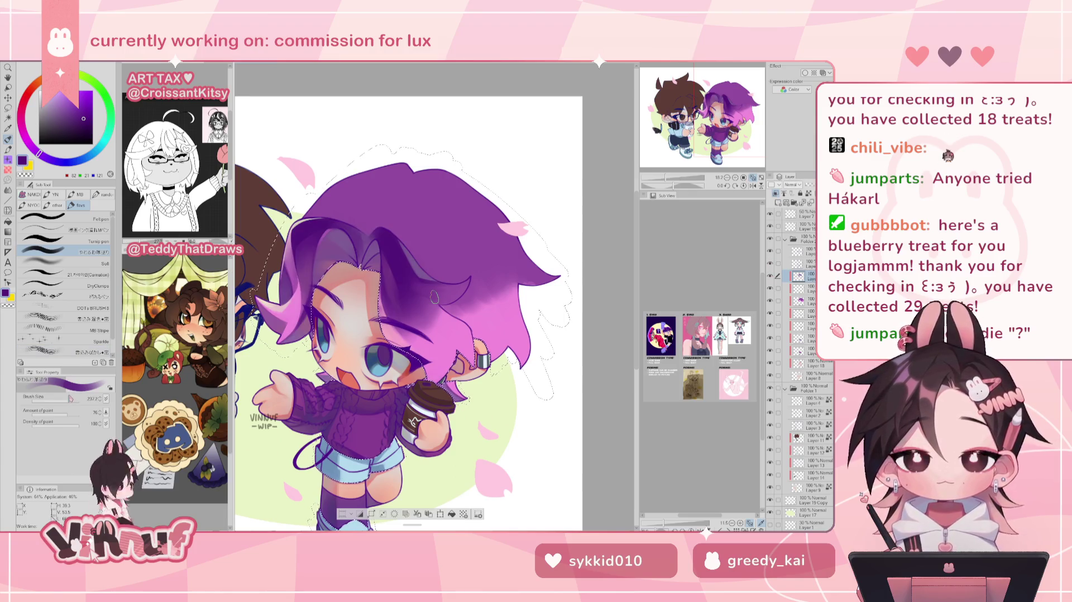
- Airbrush light purple, pink and deep purple into the hair, using a broad then medium brush
left_click(433, 306, "alt")
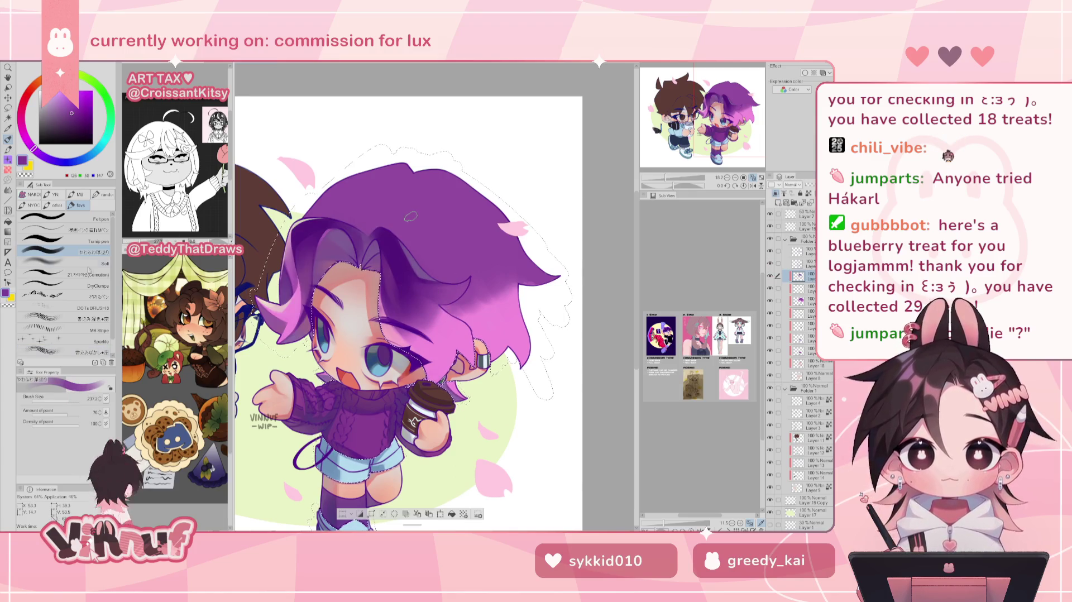
left_click_drag(67, 400, 77, 400)
left_click(436, 312, "alt")
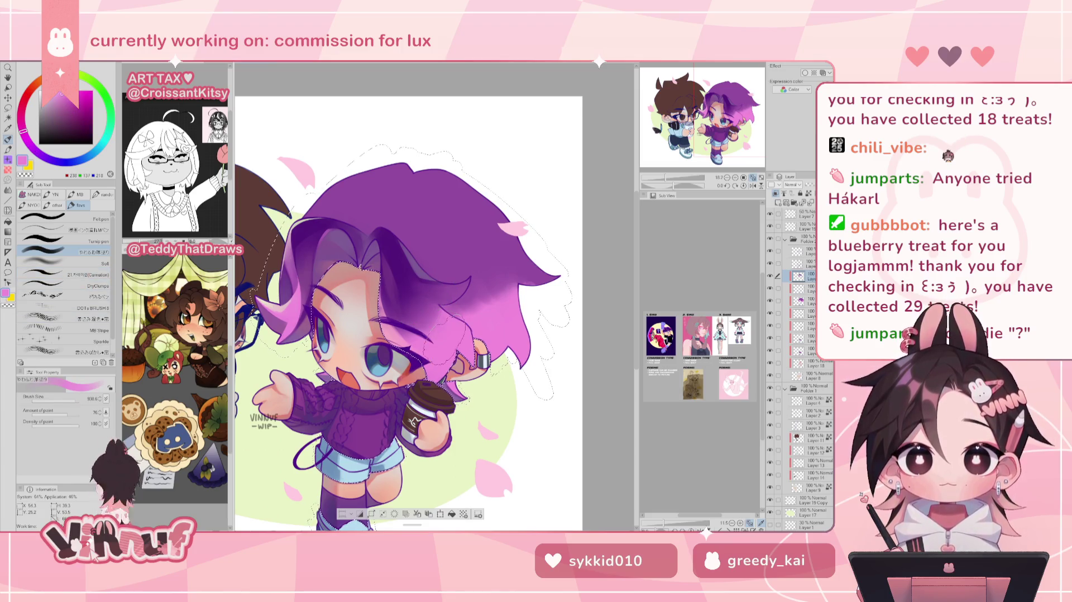
left_click_drag(438, 285, 415, 293)
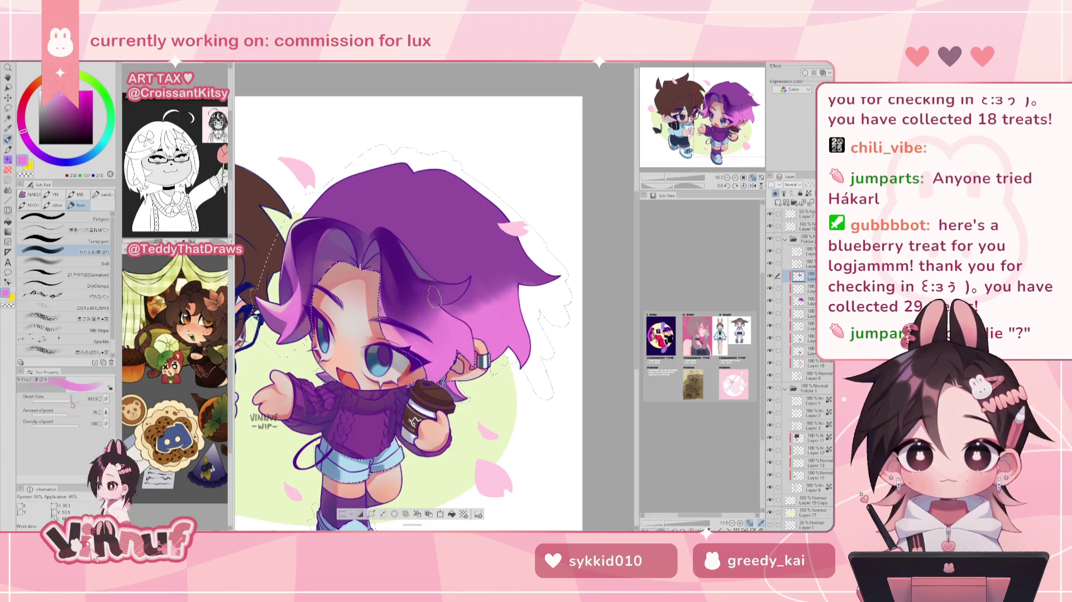
left_click(416, 293, "alt")
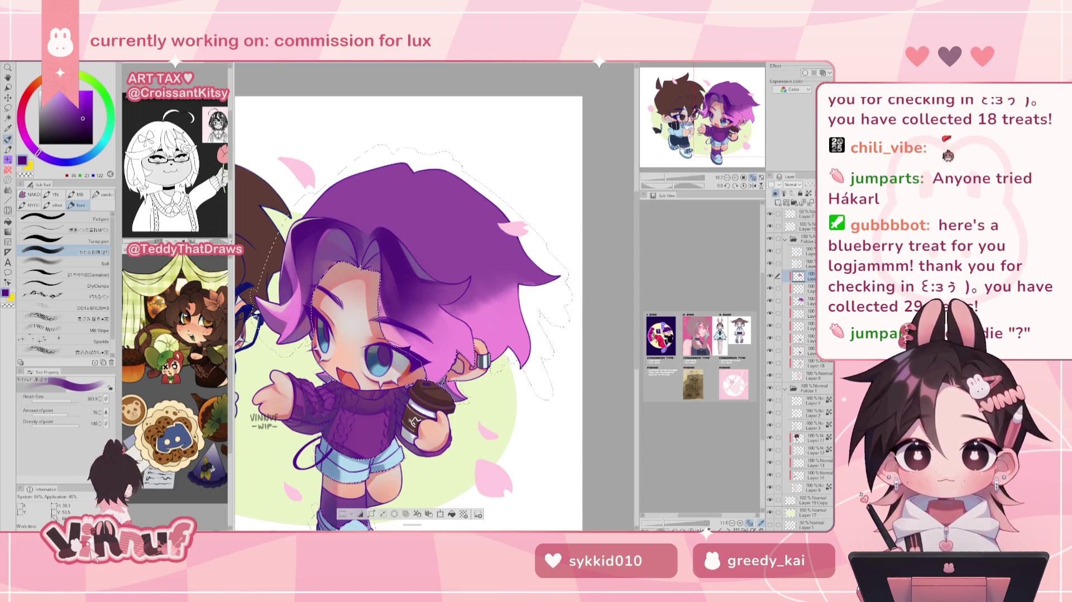
- Reframe the head, sample light pink from the hair with a slightly smaller brush, and check it mirrored
left_click_drag(391, 307, 369, 294)
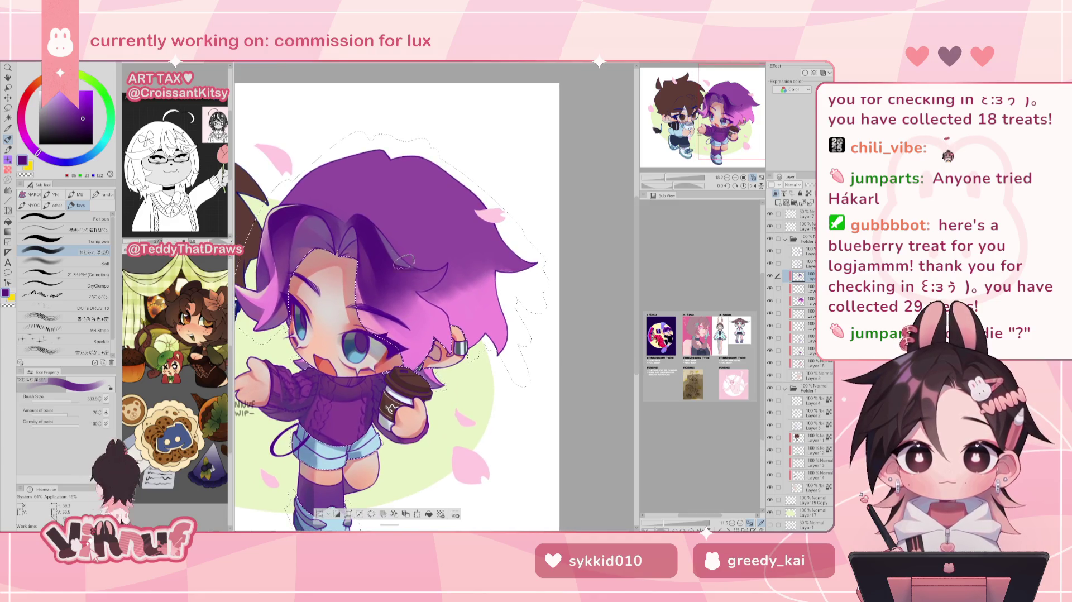
left_click(260, 285, "alt")
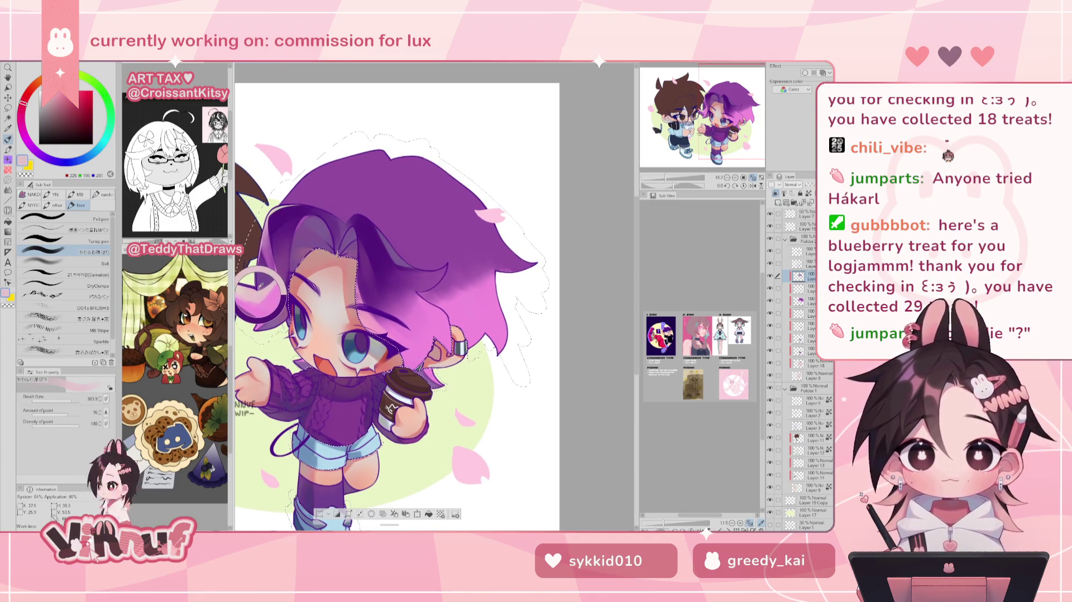
left_click_drag(71, 400, 67, 400)
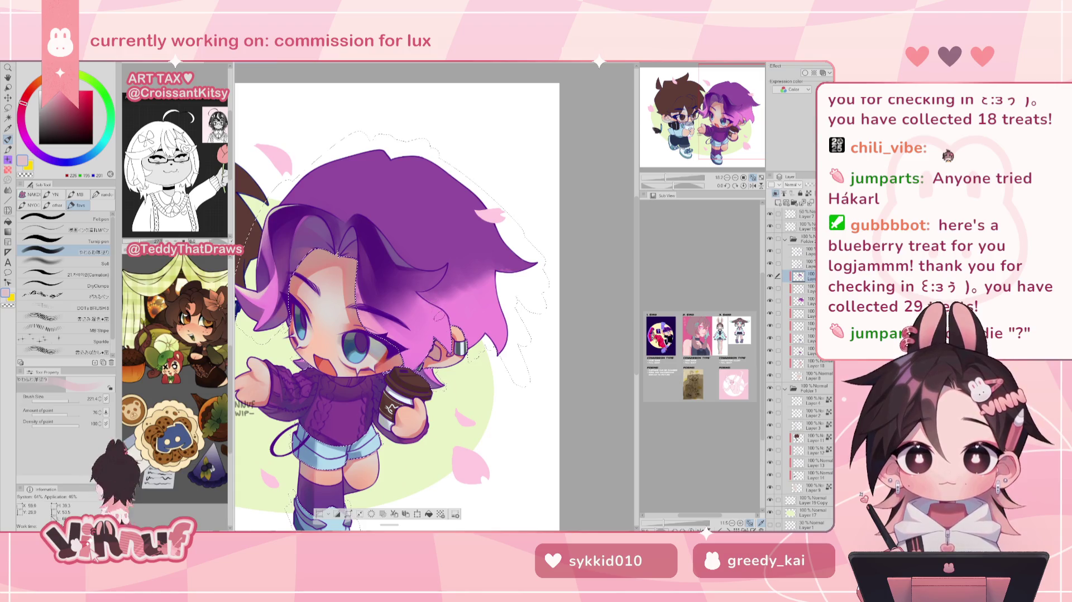
key("h")
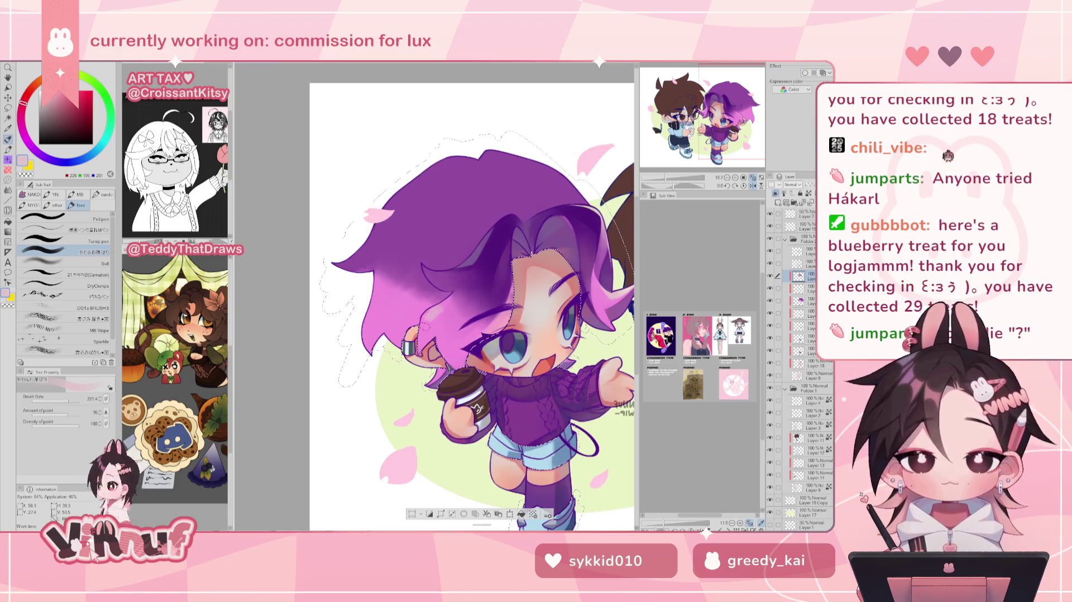
key("h")
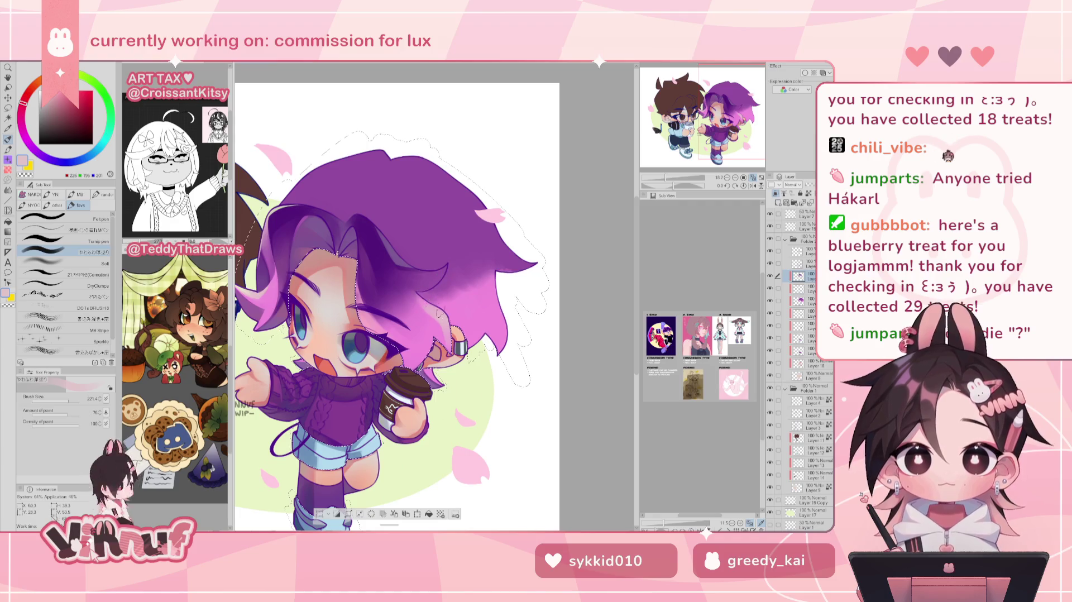
- Blend magenta, pale pink and softer pinks into the hair, finishing with a fine brush
left_click(429, 311, "alt")
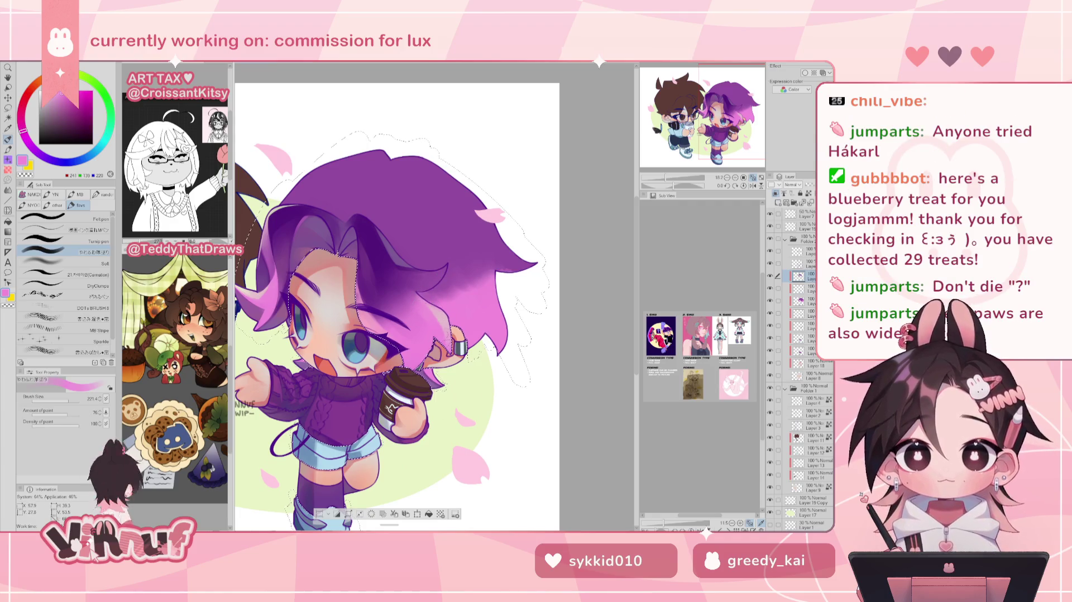
left_click(435, 312, "alt")
left_click(434, 318, "alt")
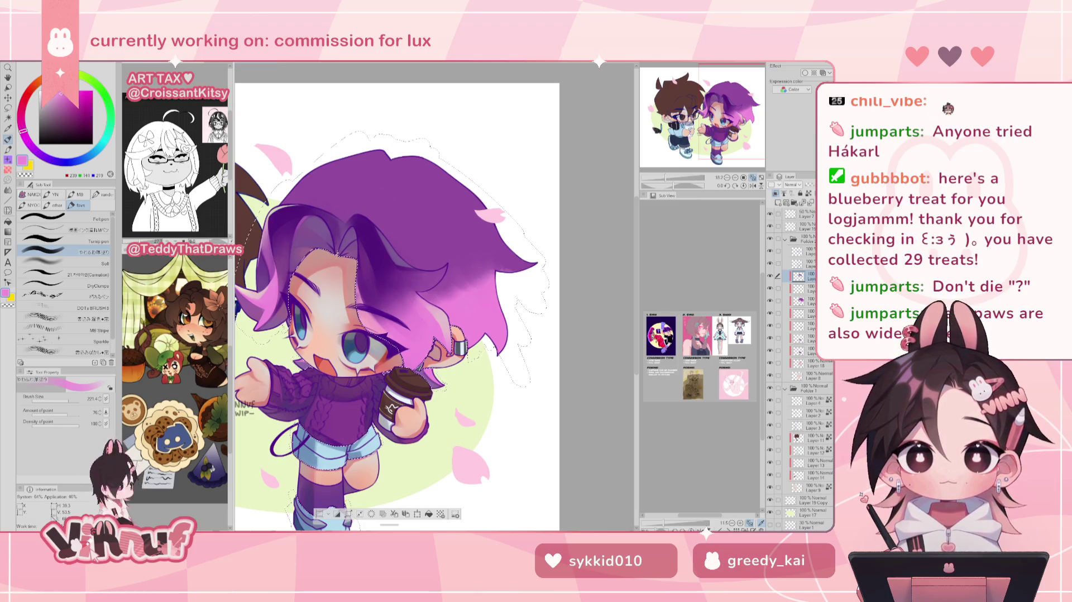
left_click(352, 285, "alt")
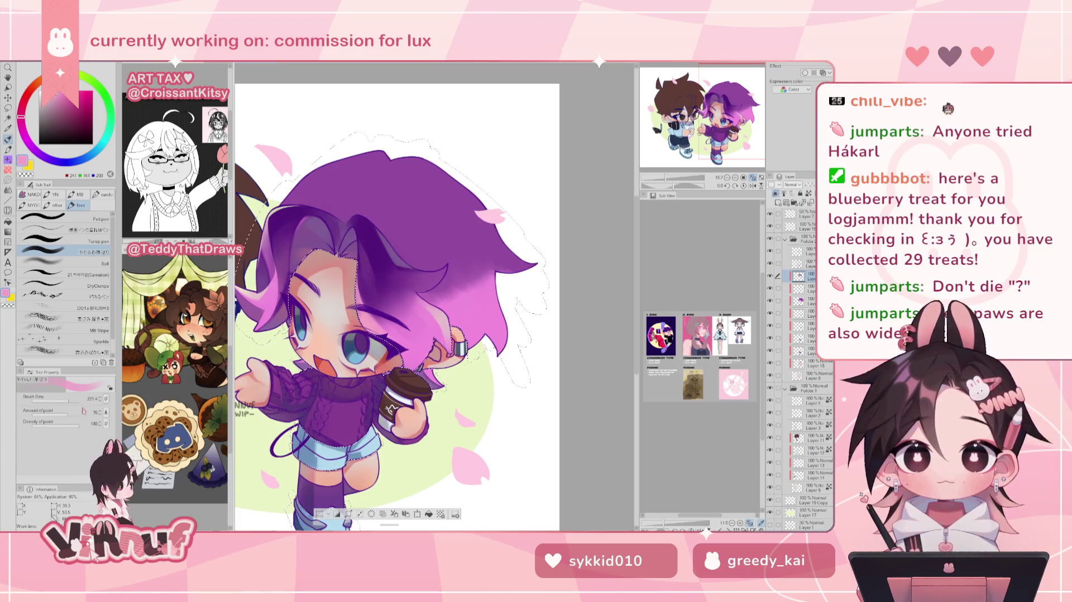
left_click_drag(67, 400, 60, 401)
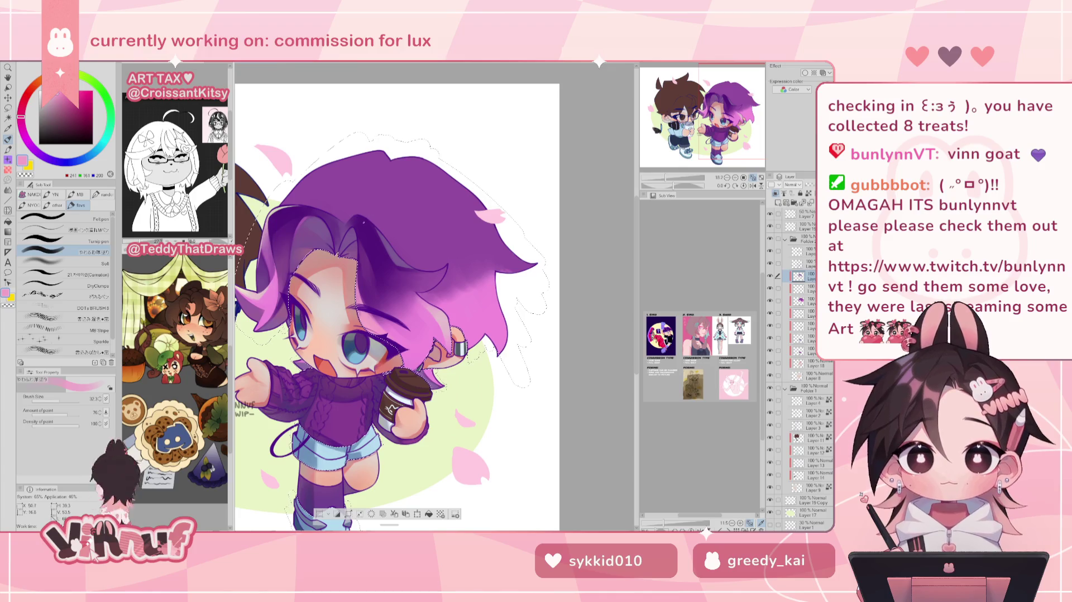
- Shade the top of the hair in muted purple at brush size about 104, checking it mirrored
left_click_drag(373, 195, 367, 192)
left_click(63, 398)
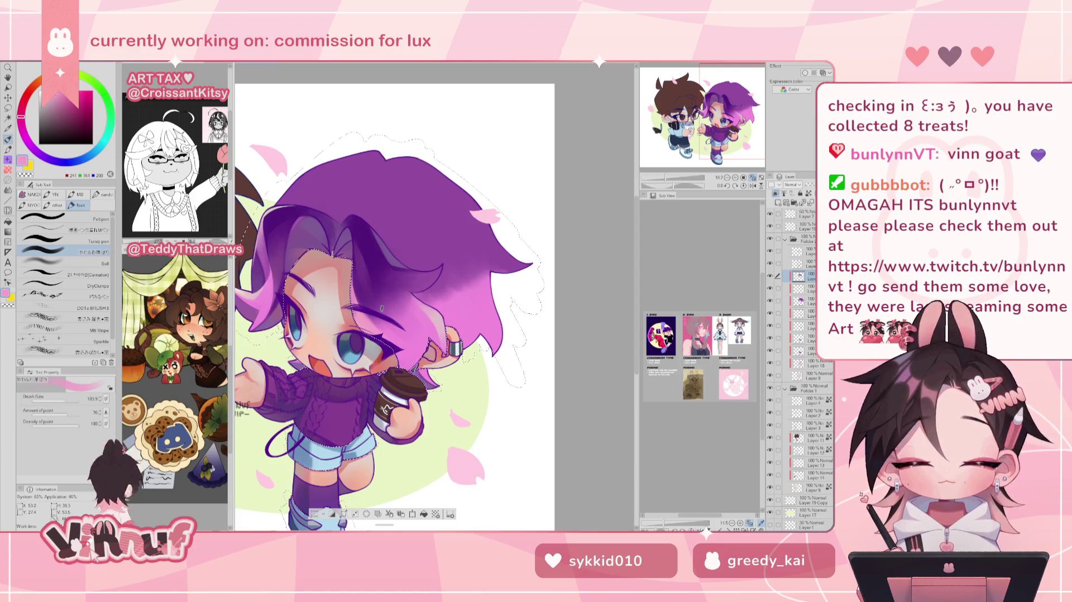
left_click(257, 278, "alt")
left_click(394, 257, "alt")
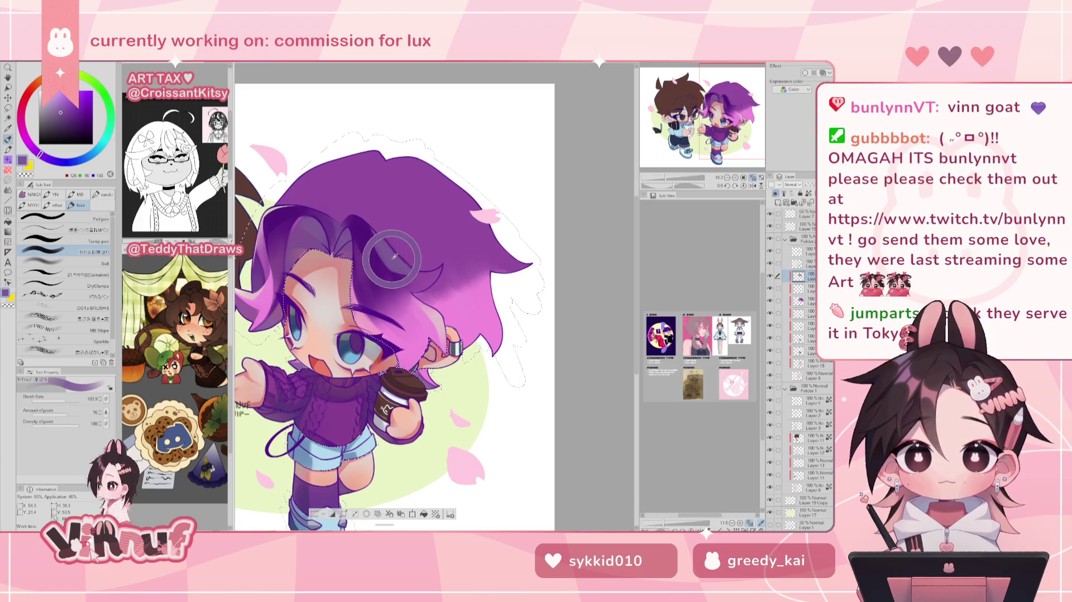
key("h")
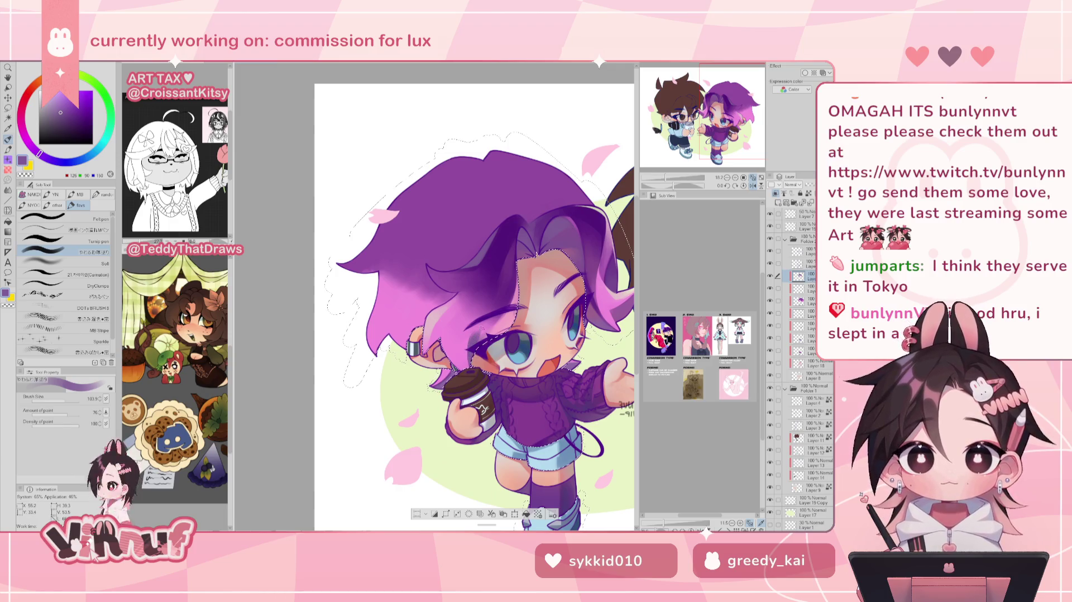
key("h")
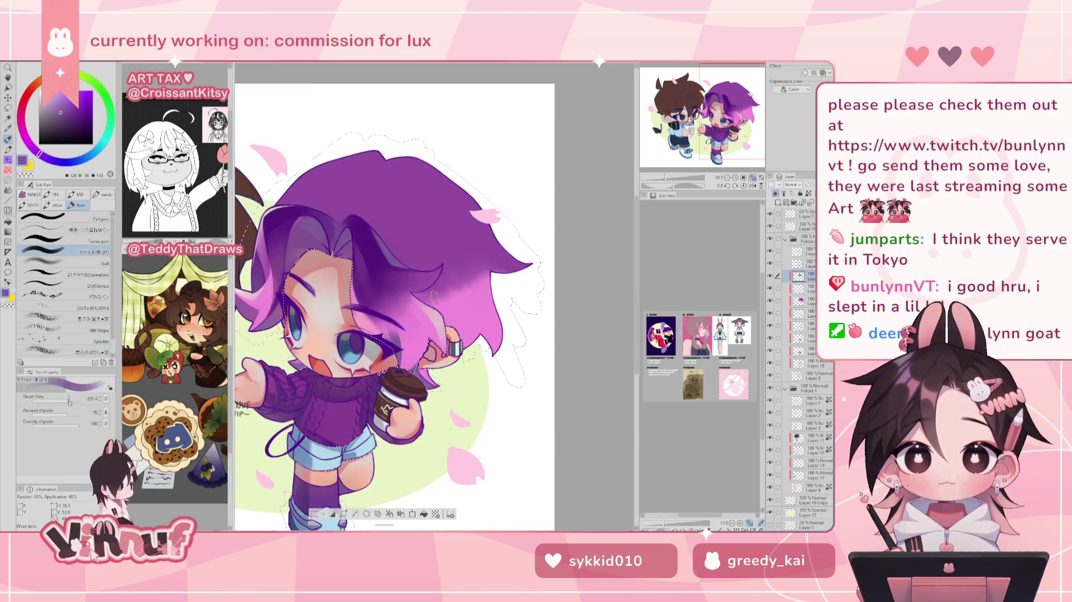
- Deepen the crown shadows with a darker purple while toggling the mirrored view
key("h")
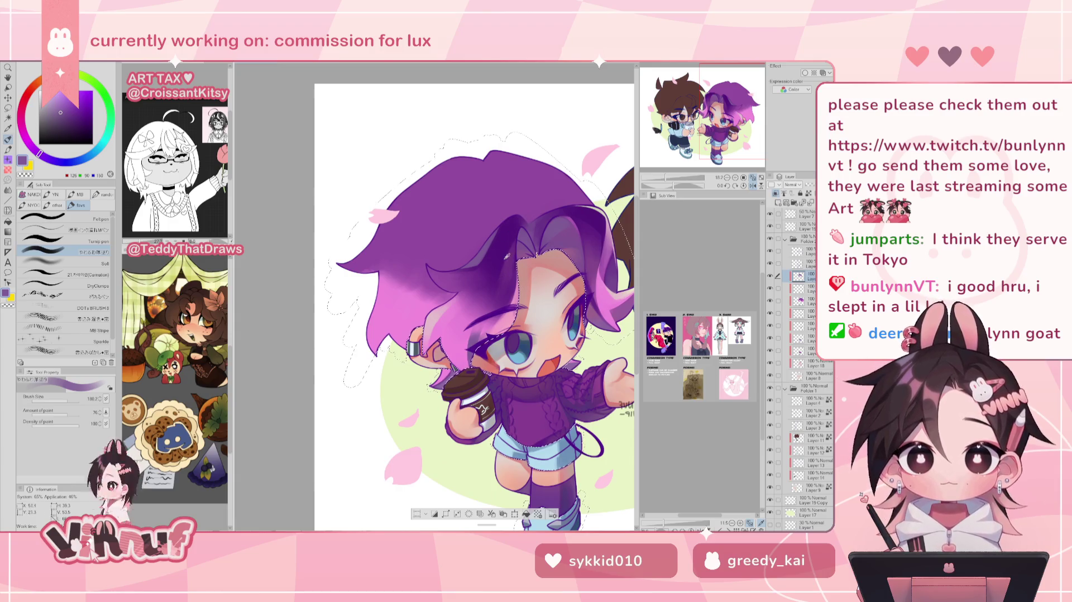
left_click(507, 239, "alt")
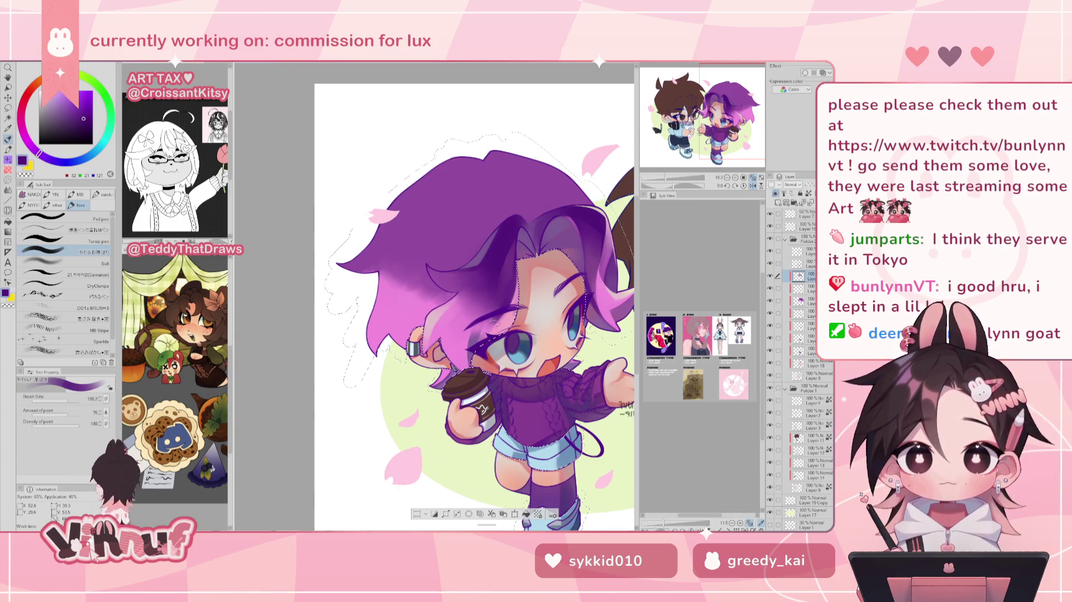
key("h")
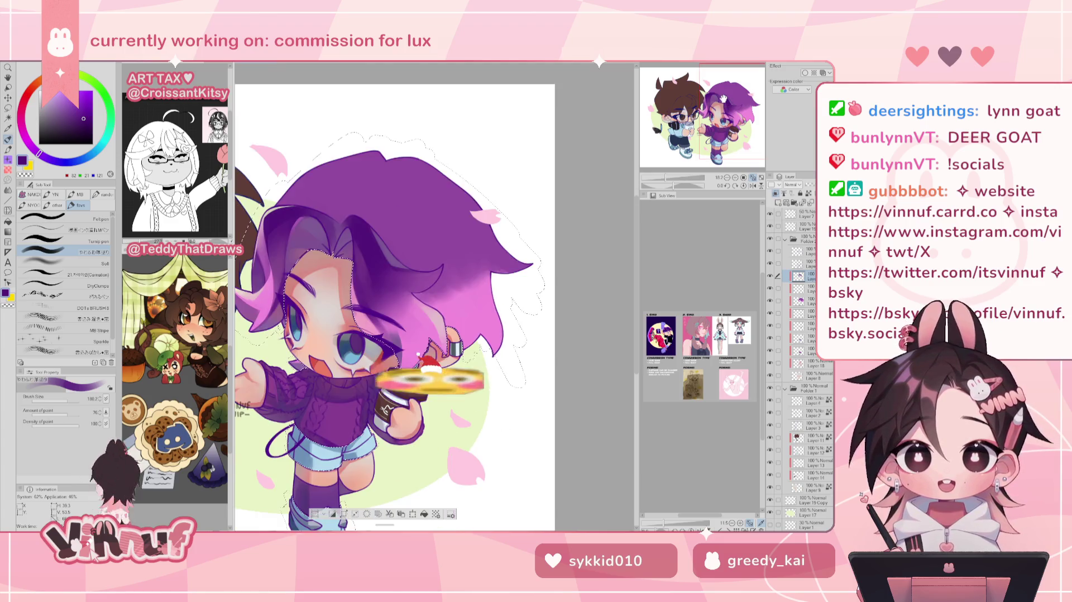
key("h")
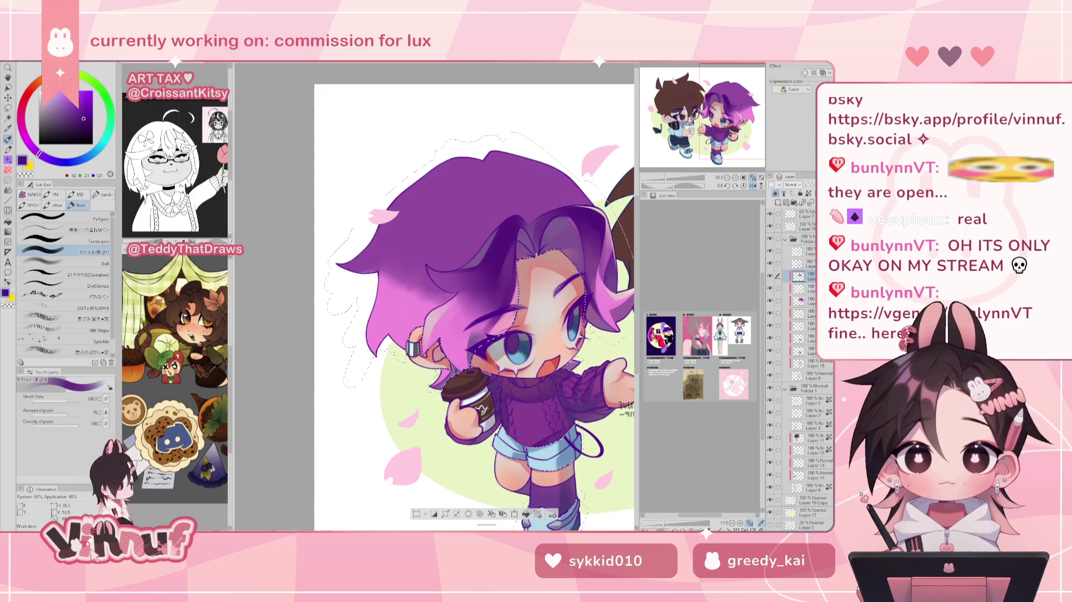
- Blend pink and eyedropped dark purple through the hair, flipping the view repeatedly to check balance
key("h")
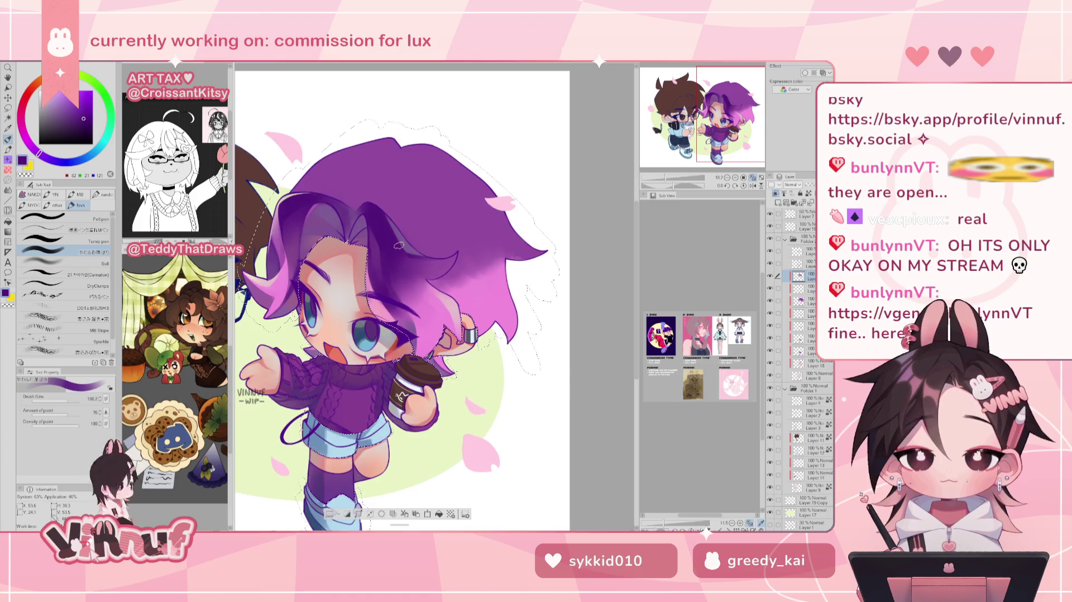
key("h")
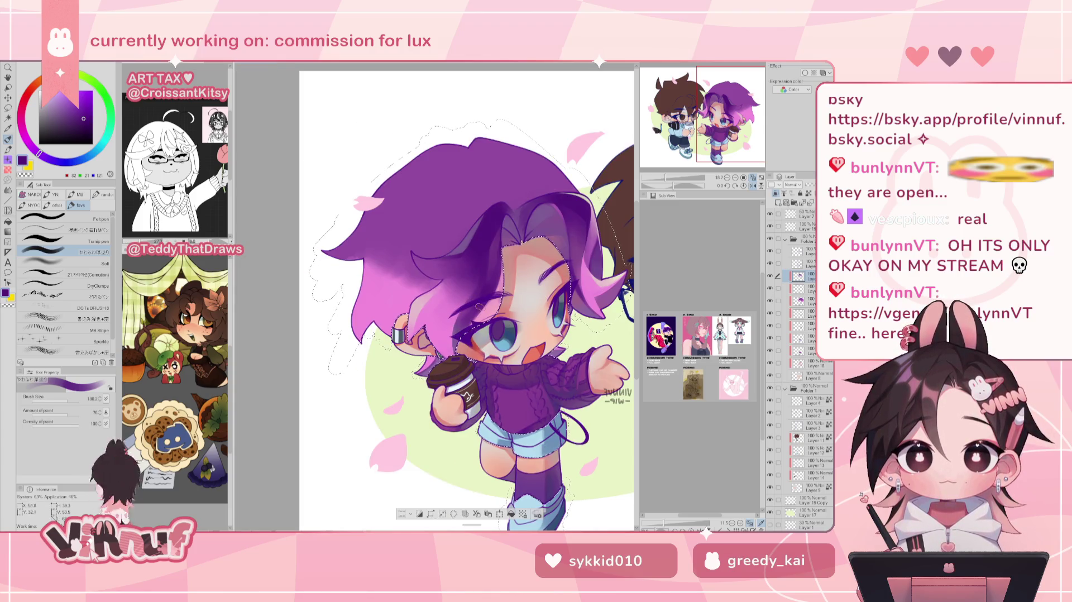
key("h")
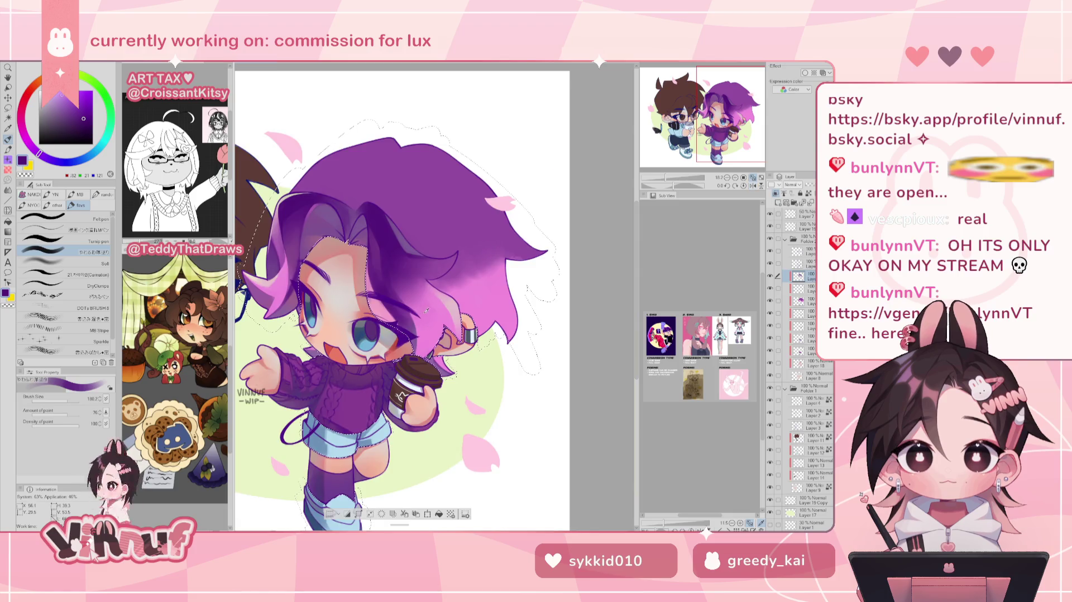
left_click(426, 307, "alt")
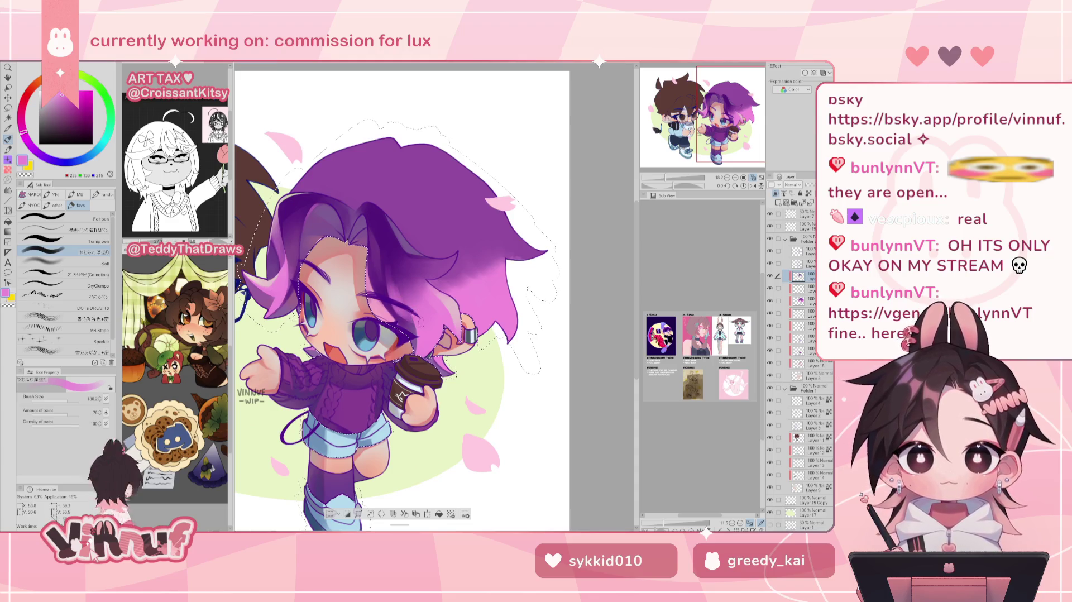
key("h")
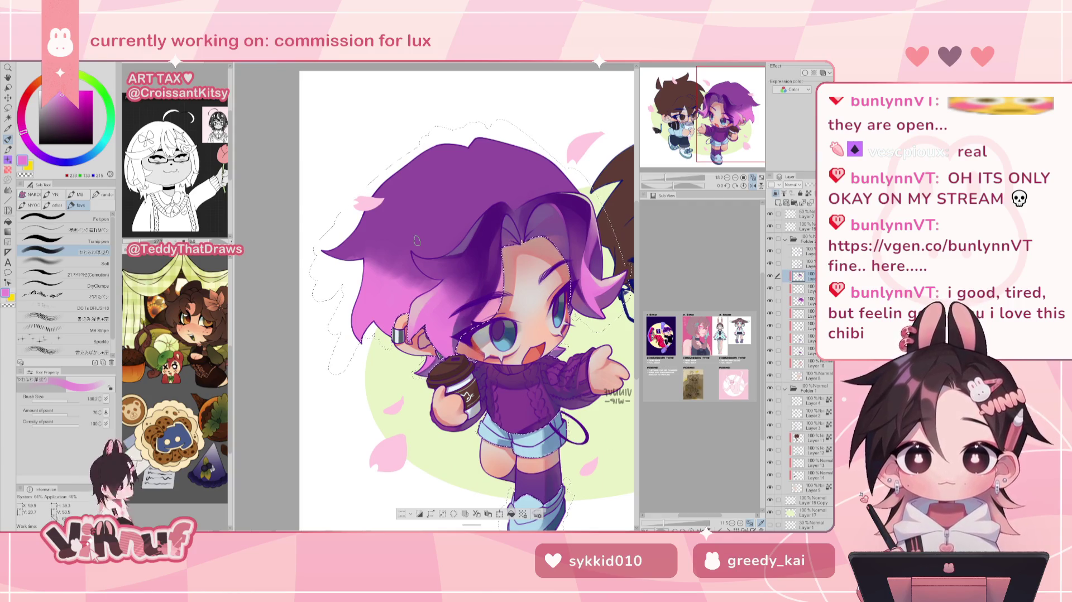
key("h")
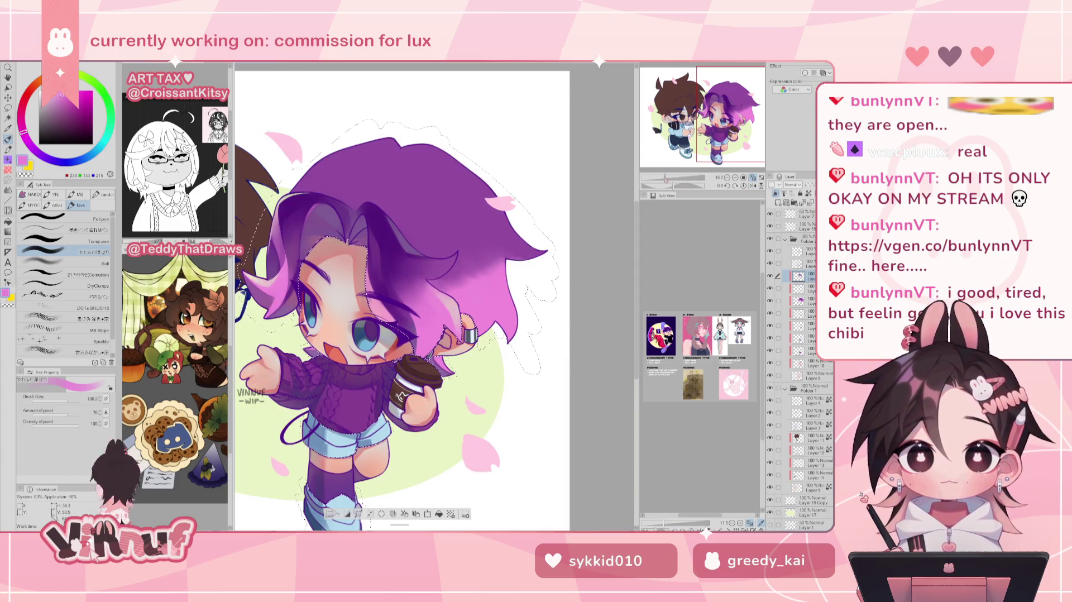
scroll(416, 240, "down", 1)
scroll(416, 240, "up", 1)
left_click(380, 254, "alt")
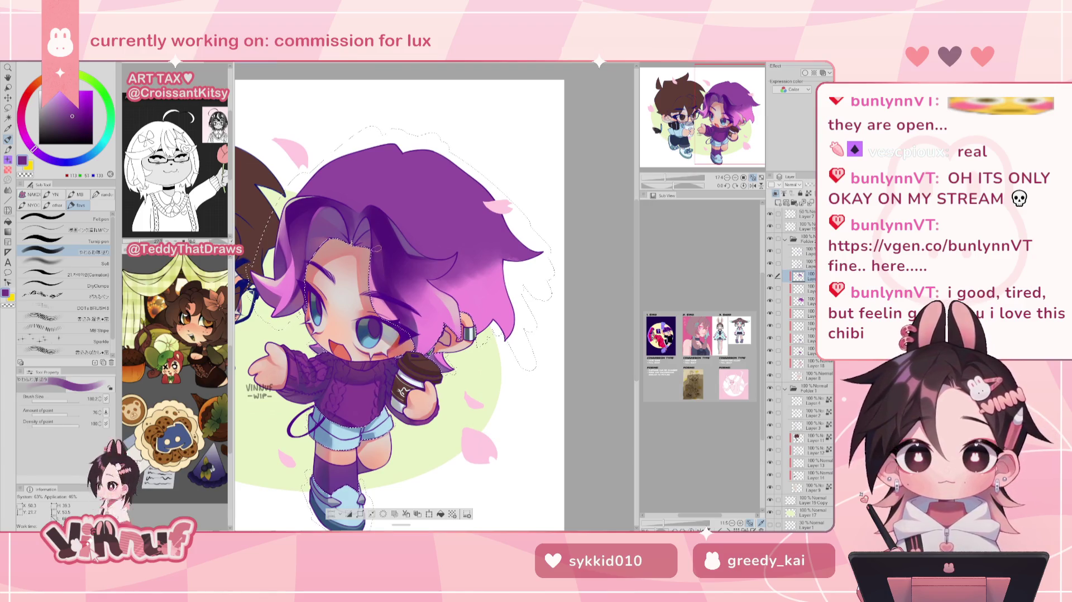